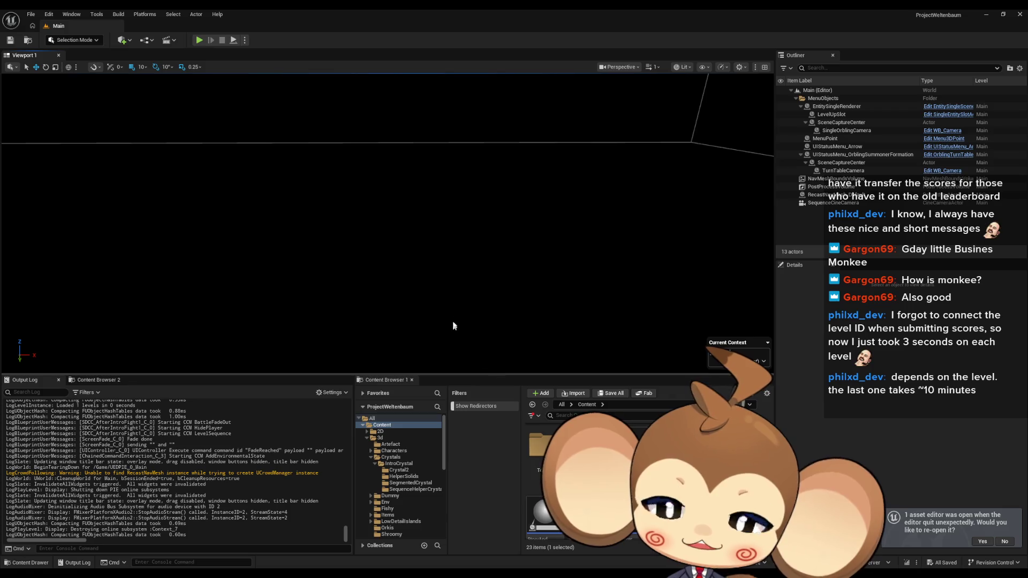
- Look at the crystal in Blender, glancing at the Unreal editor in between
key("alt+Tab")
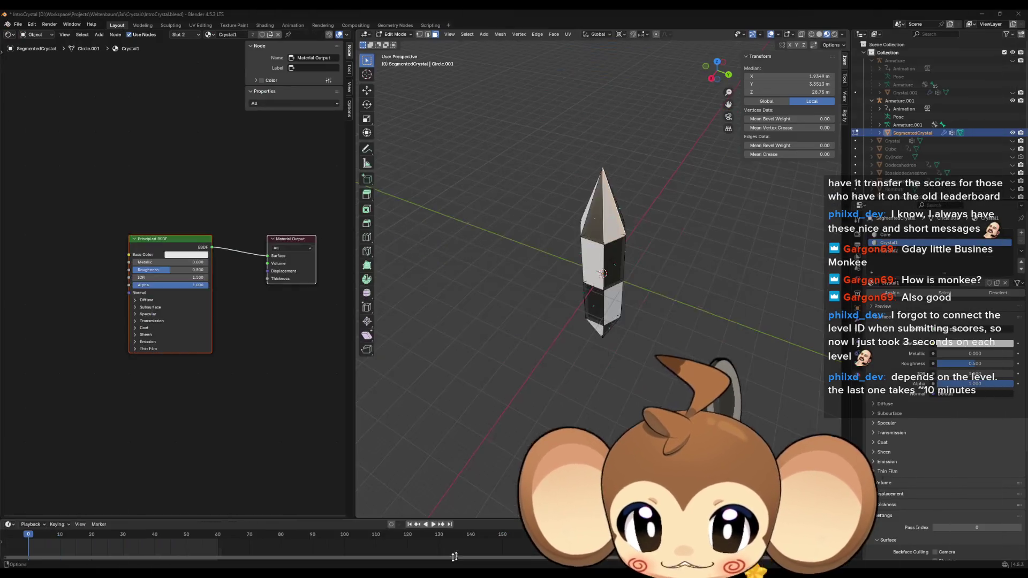
key("alt+Tab")
key("alt+Tab")
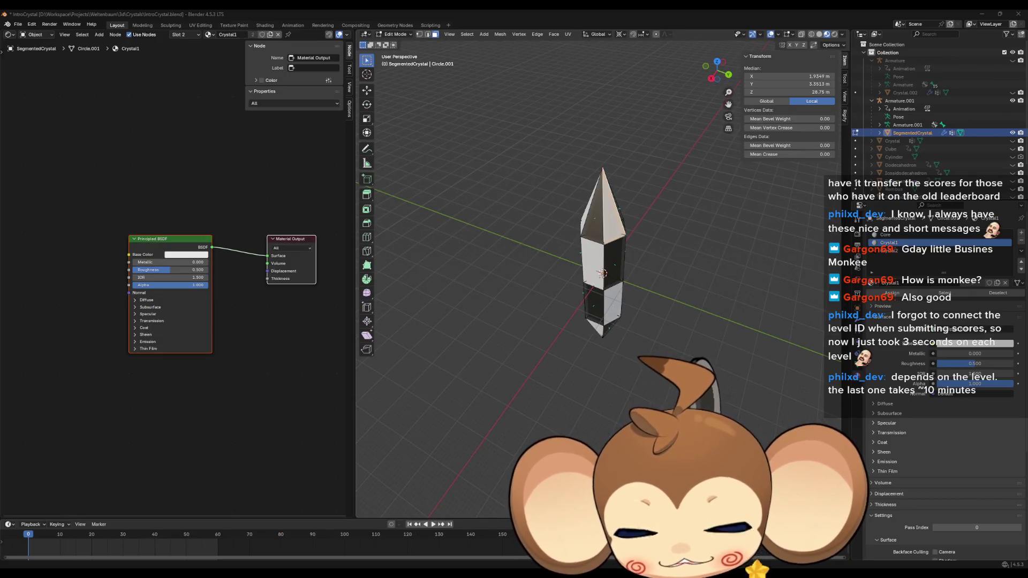
key("alt+Tab")
key("alt+Tab")
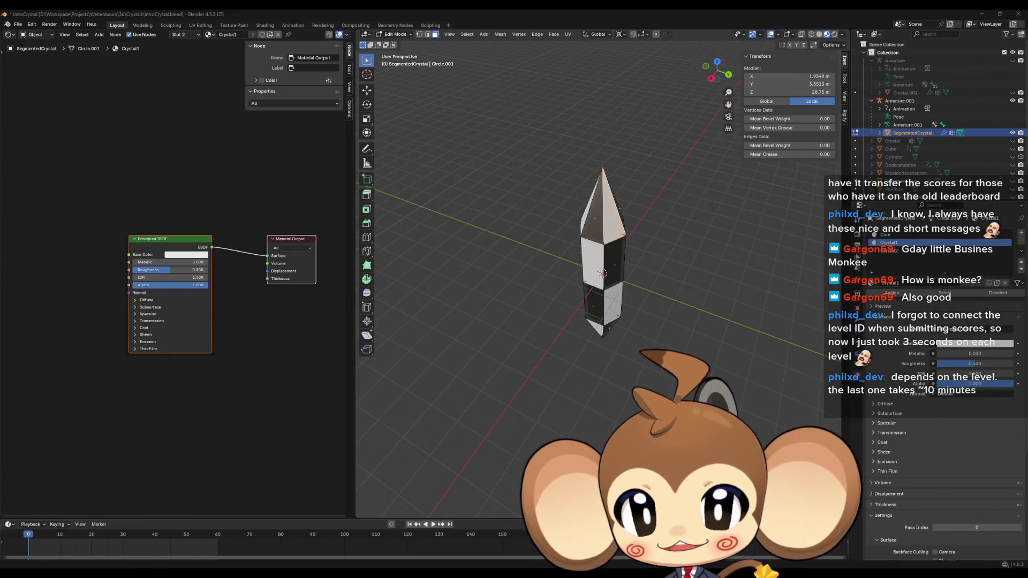
key("alt+Tab")
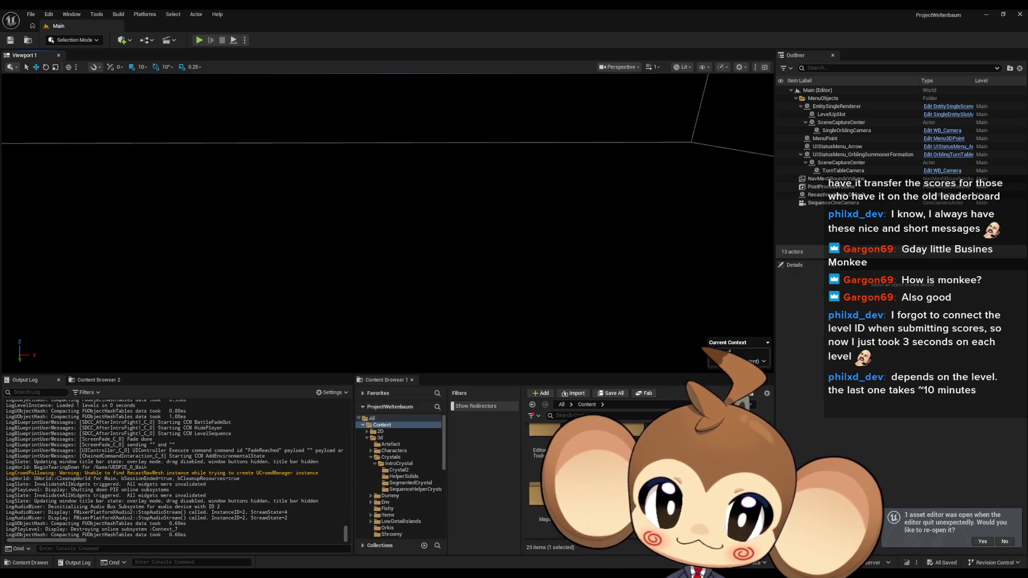
- Delete the IntroCocoon track from LS_AfterIntroBattle1, save the sequence, and close Sequencer
double_click(642, 493)
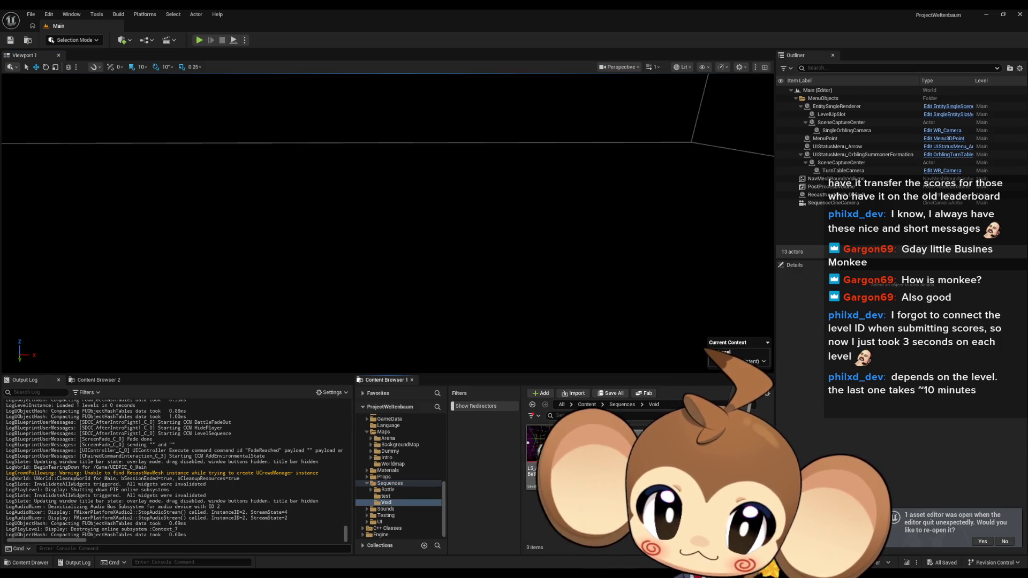
double_click(544, 452)
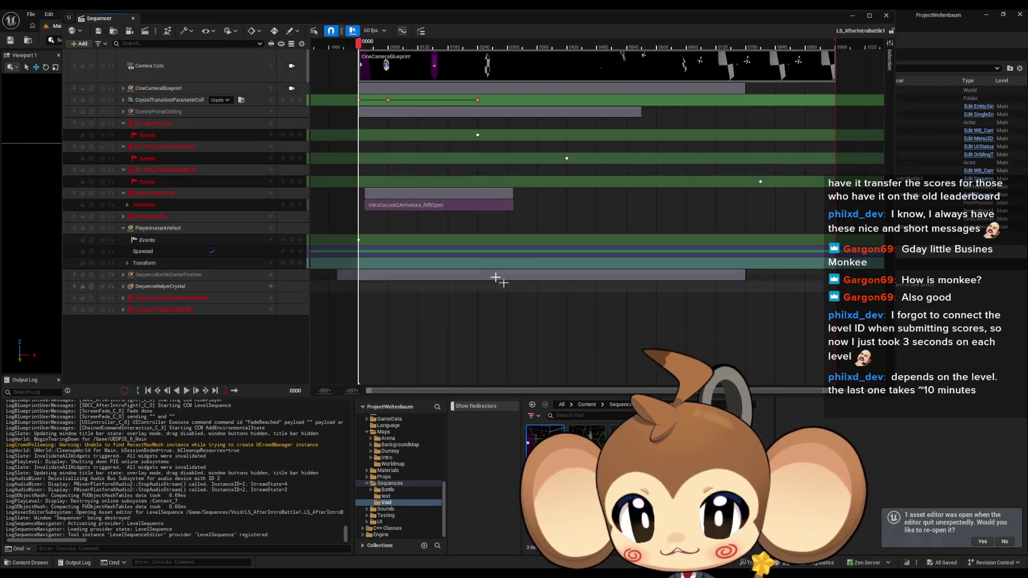
left_click(410, 205)
left_click(184, 197)
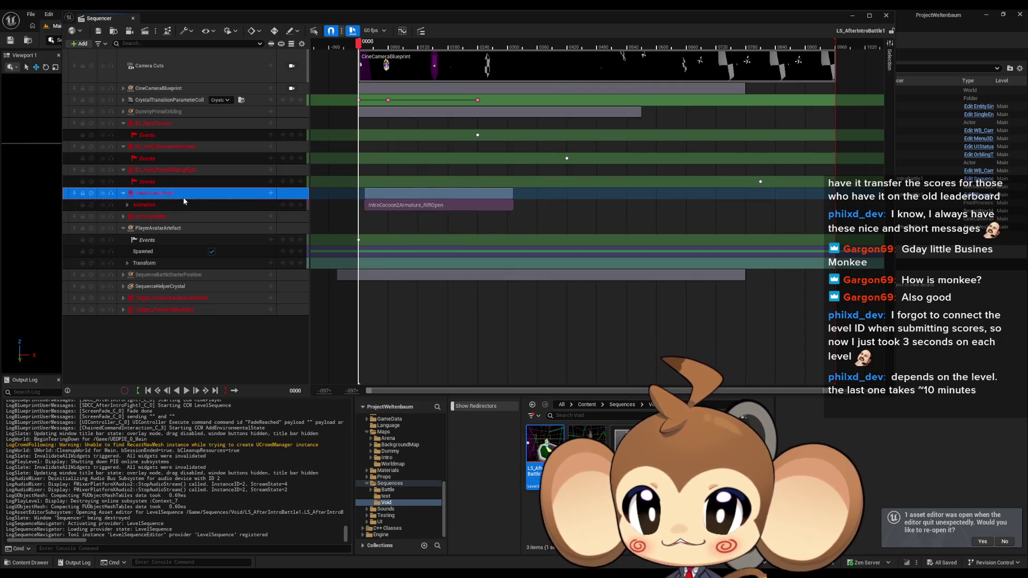
key("Delete")
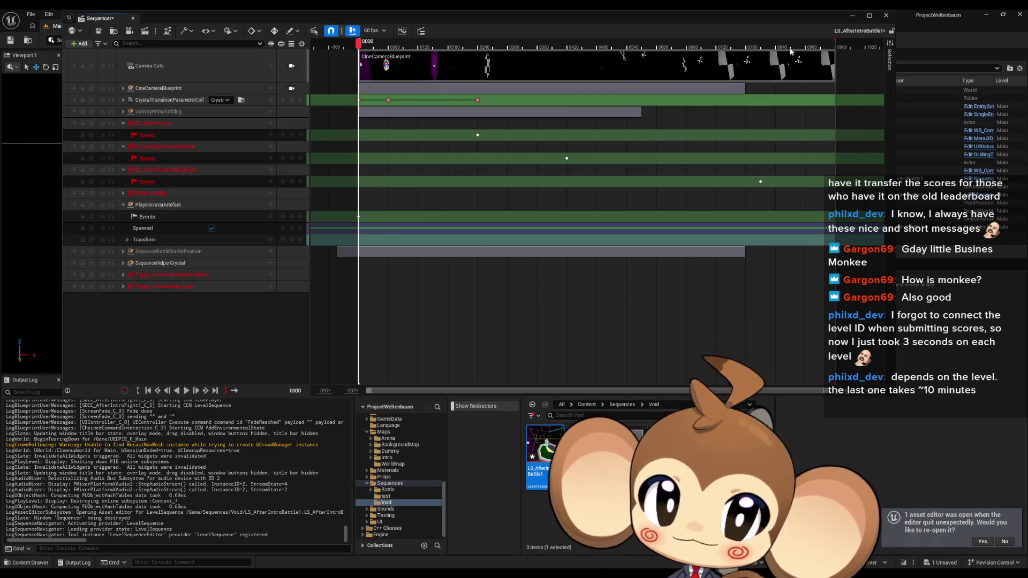
left_click(98, 31)
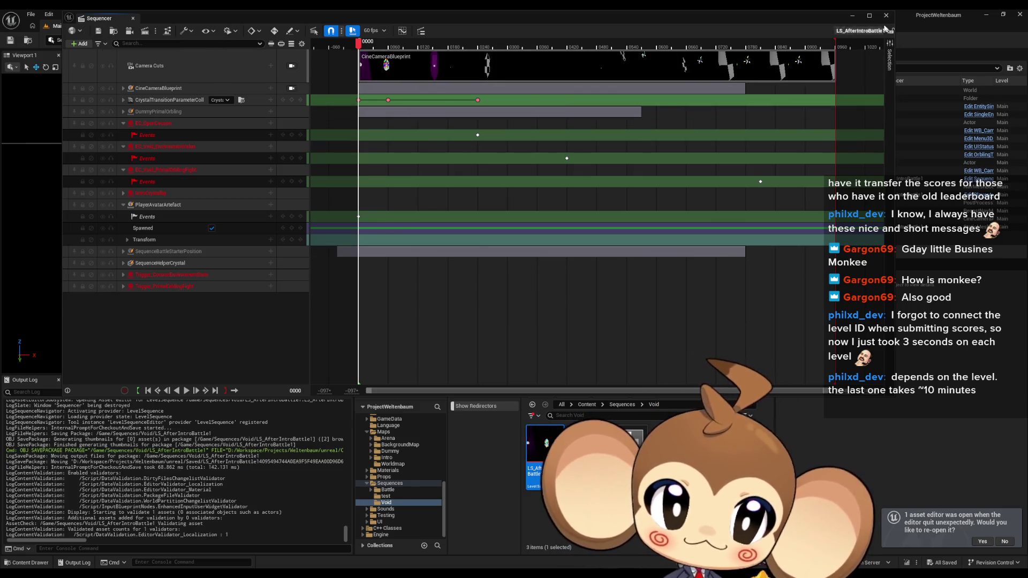
left_click(886, 15)
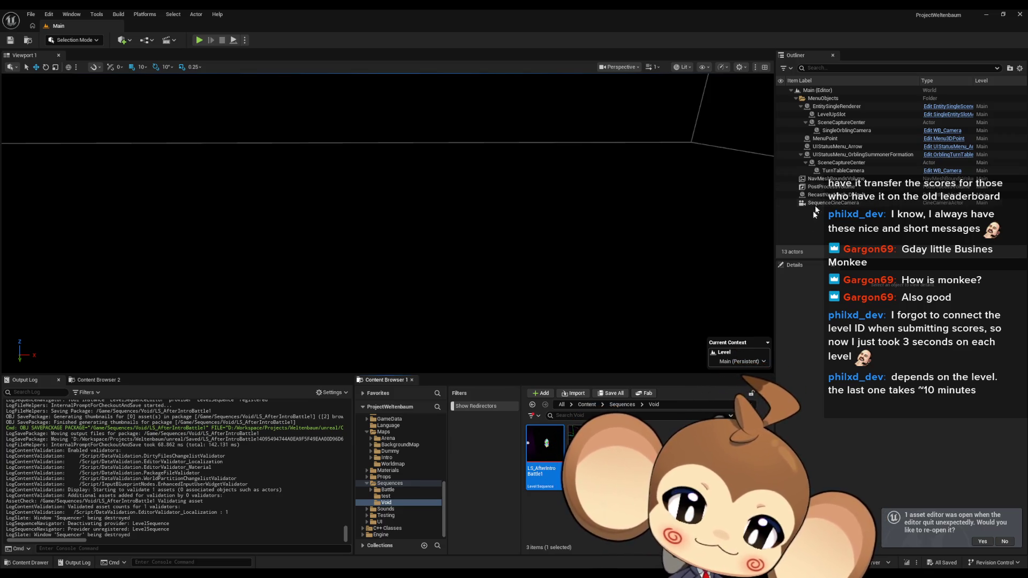
- Browse from Content through 3d, Characters and IntroCrystal into the SegmentedCrystal folder
left_click(580, 405)
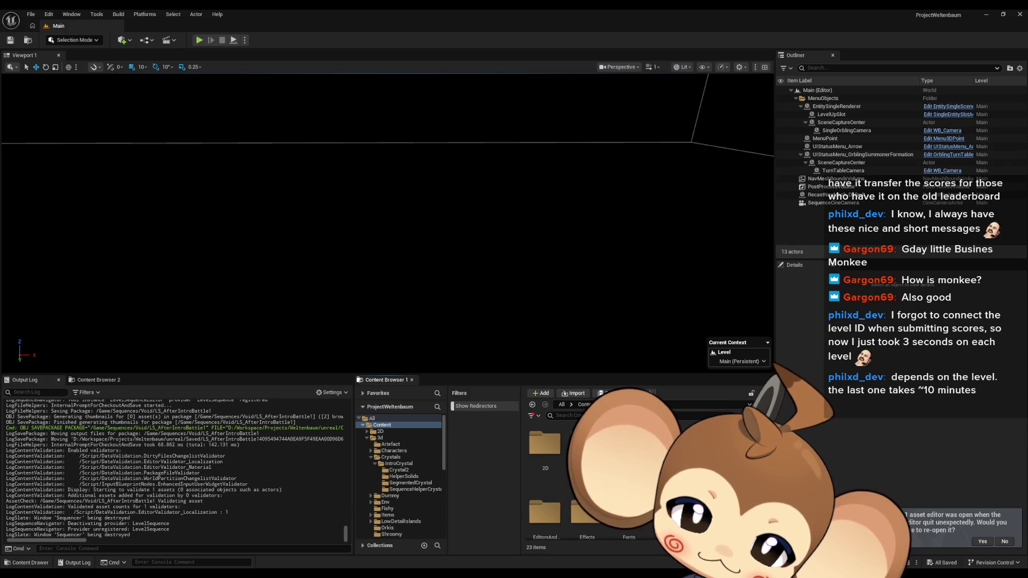
left_click(380, 437)
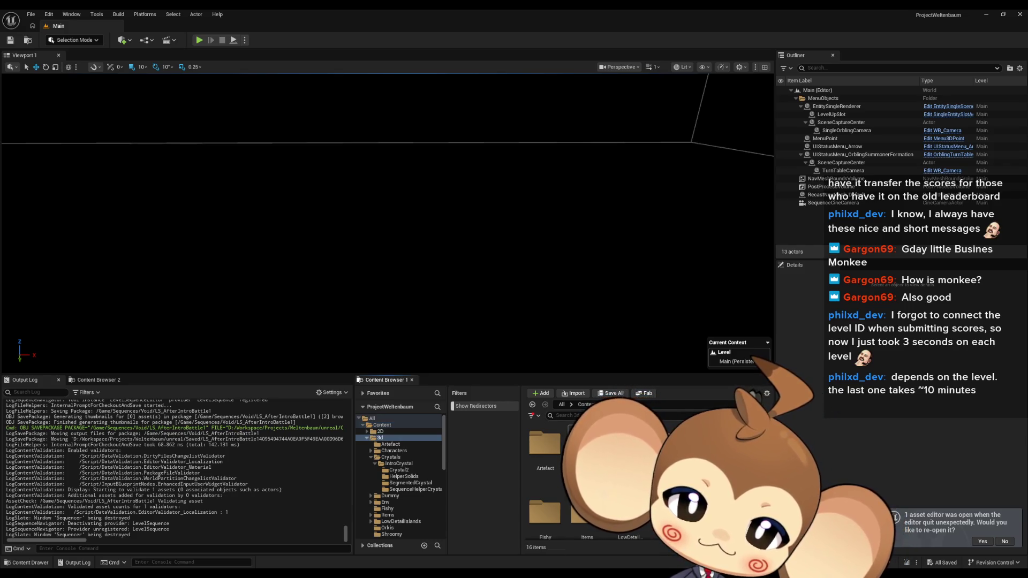
left_click(394, 451)
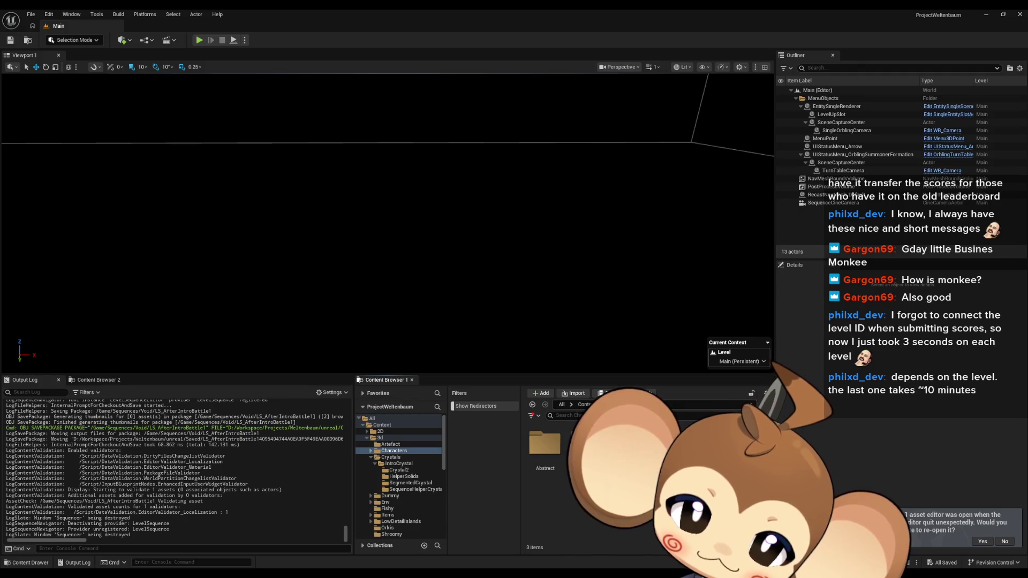
left_click(399, 463)
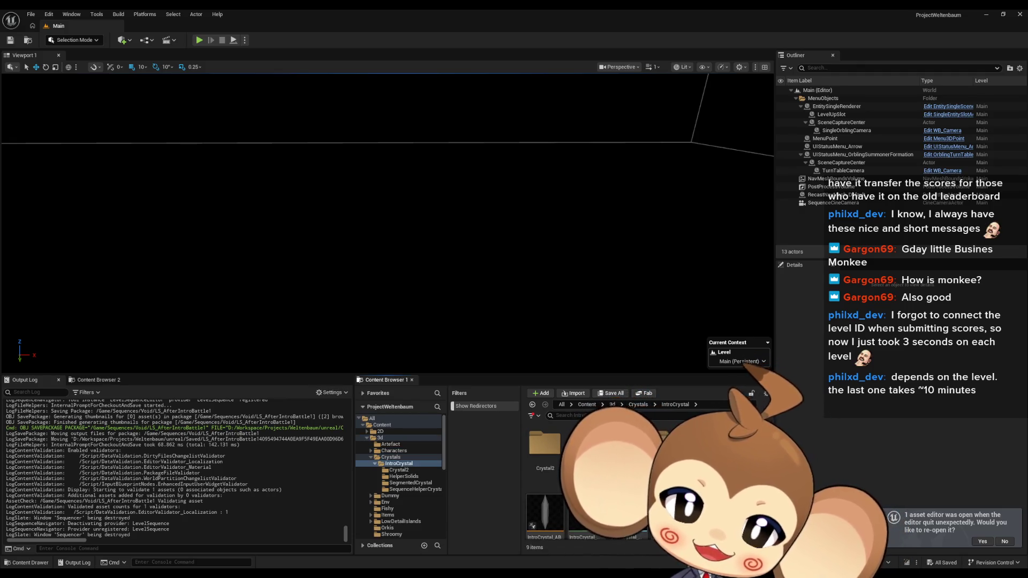
left_click(410, 482)
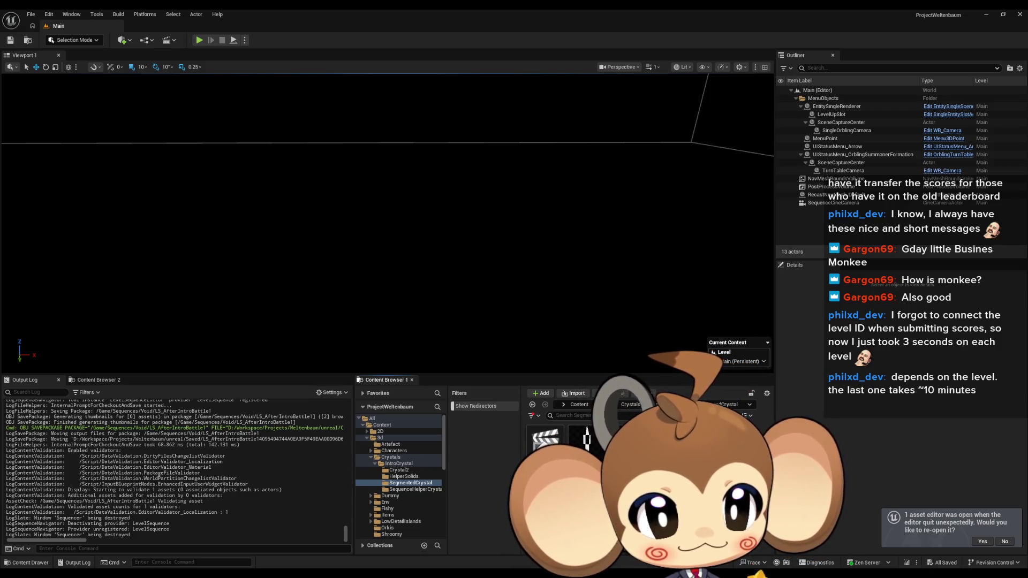
key("alt+Tab")
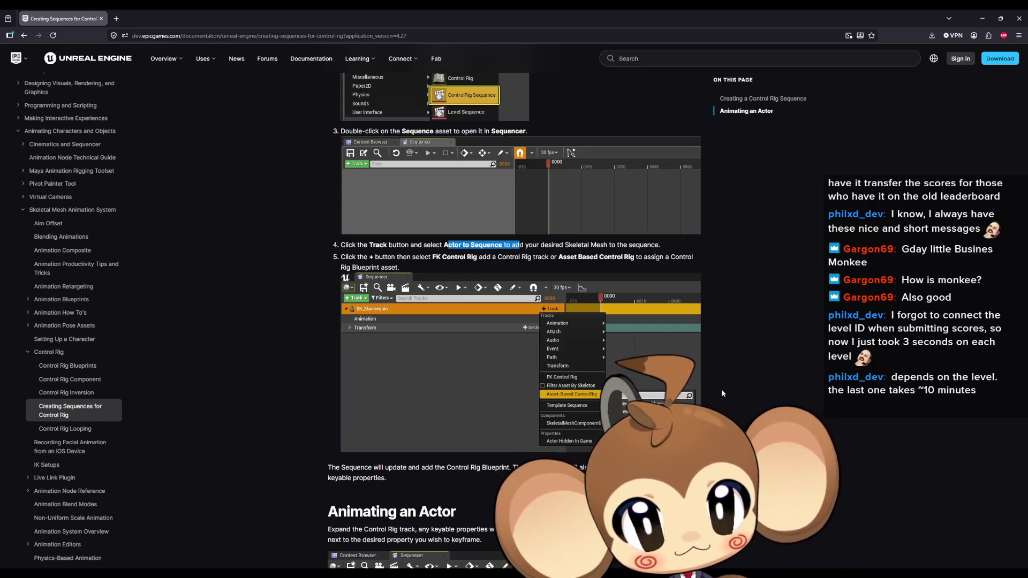
- Scroll the Control Rig sequences docs down to Animating an Actor, then return to Unreal
scroll(721, 394, "down", 3)
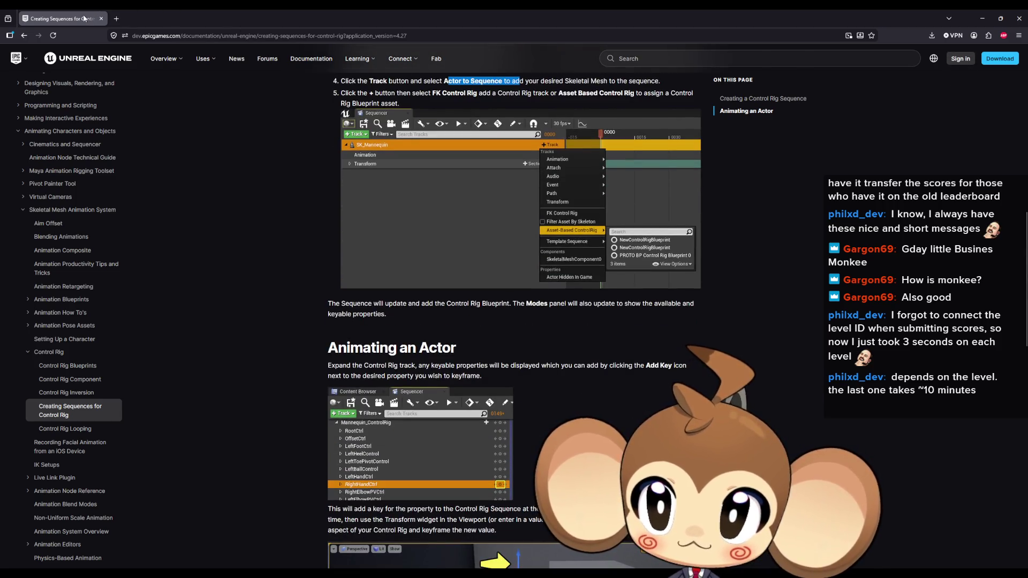
key("alt+Tab")
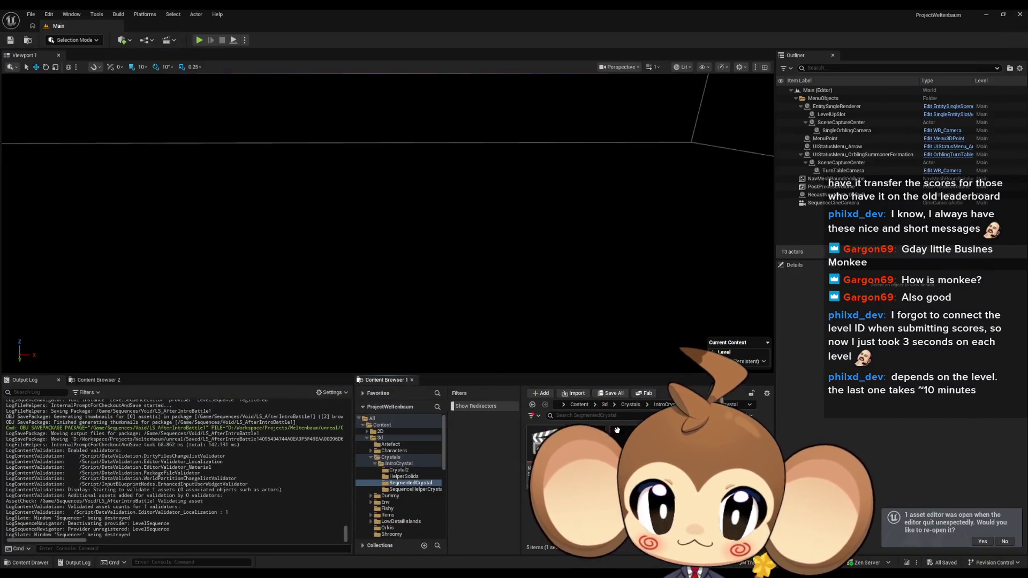
- Open NewLevelSequence and delete its SegmentedCrystal_Anim track
double_click(543, 444)
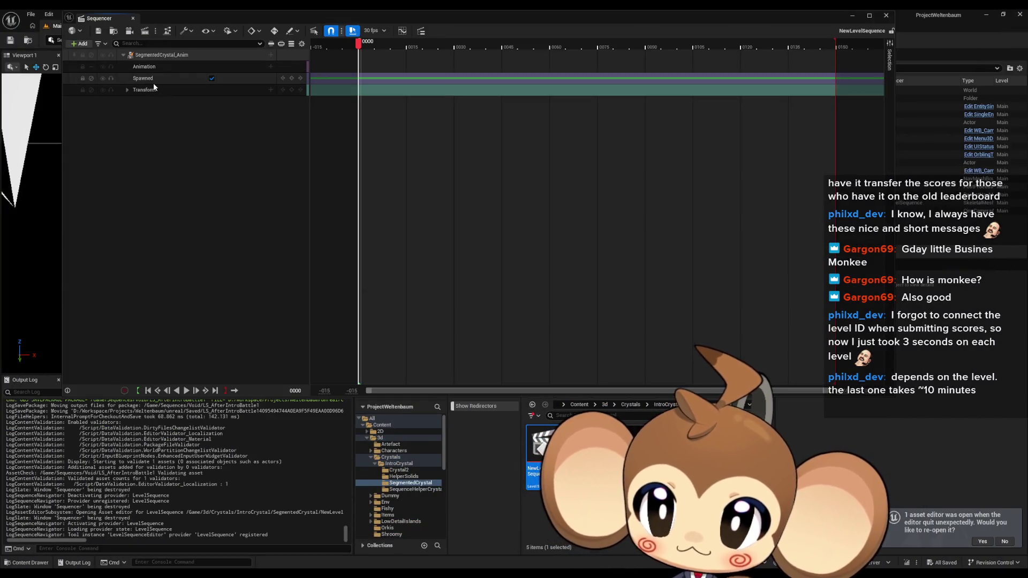
left_click(155, 54)
key("Delete")
left_click(79, 43)
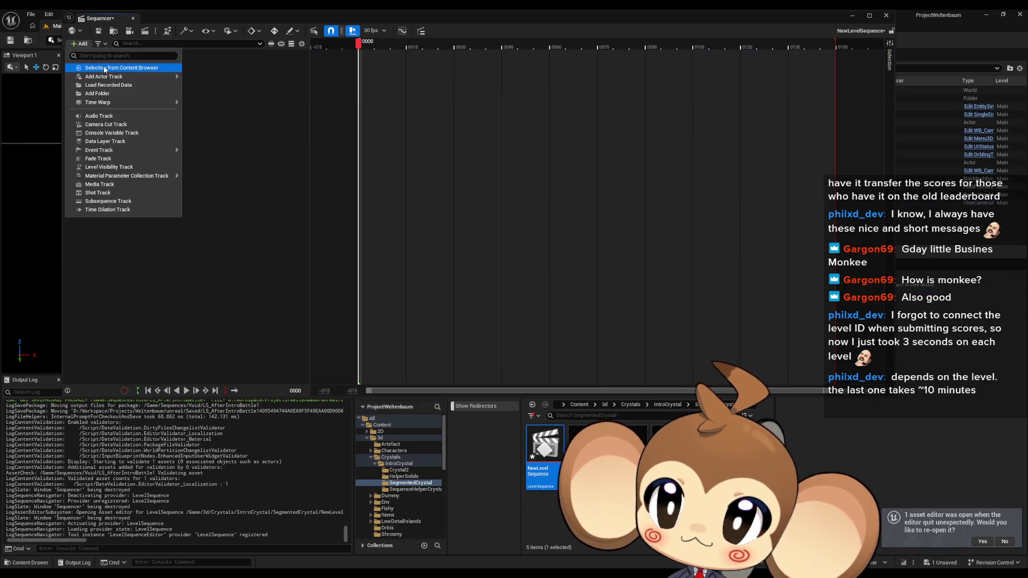
mouse_move(103, 77)
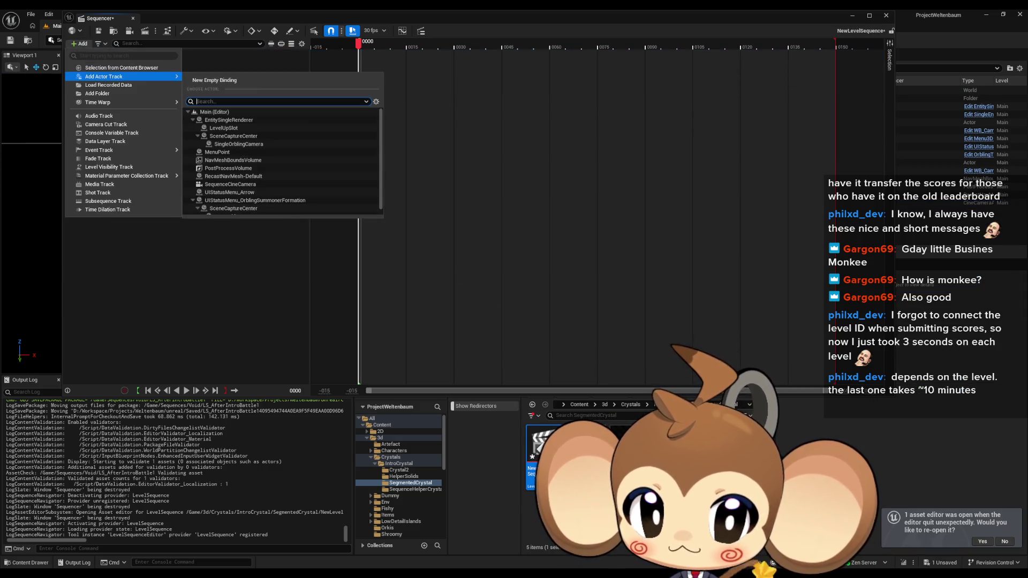
left_click(379, 437)
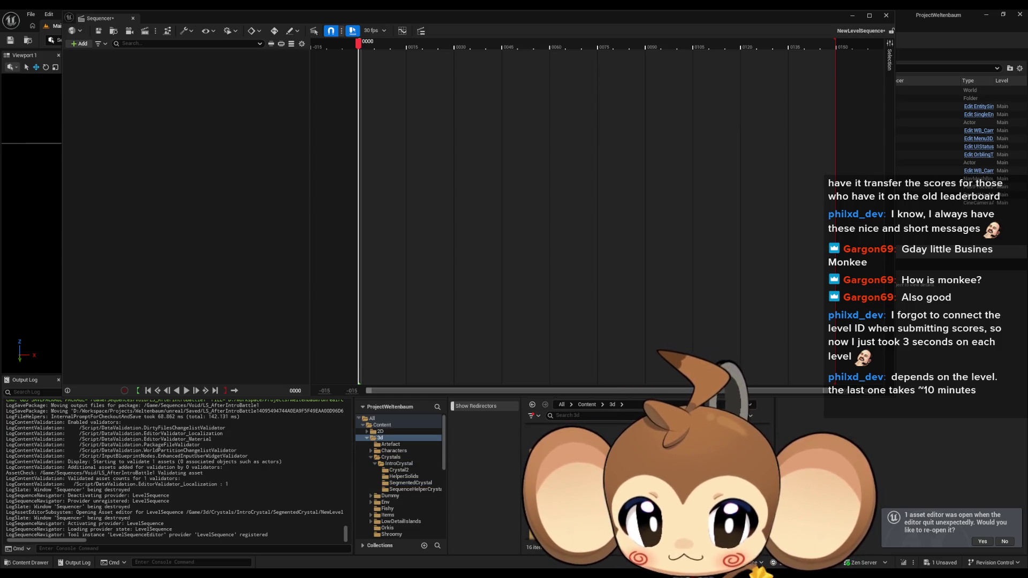
left_click(393, 451)
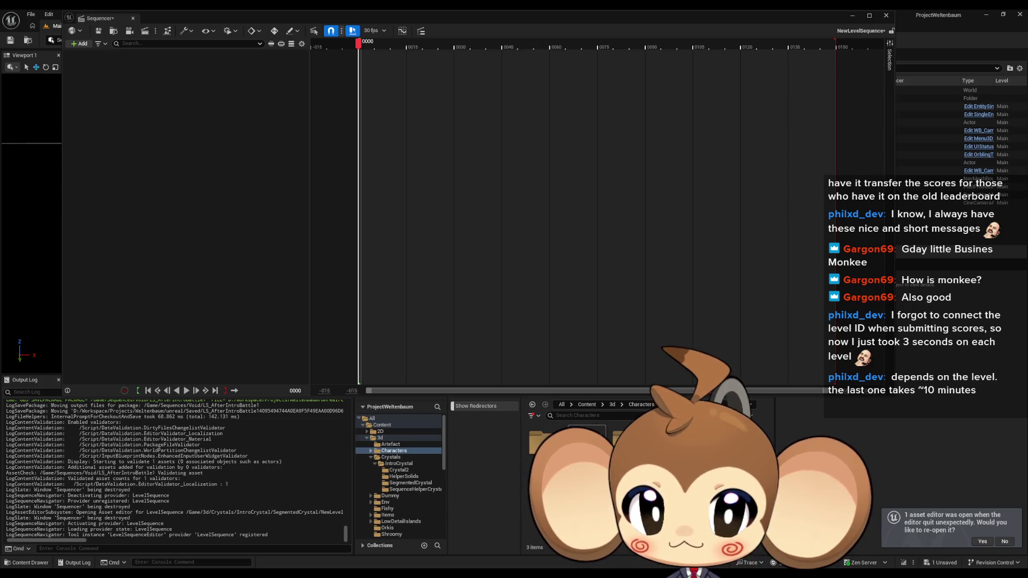
double_click(586, 447)
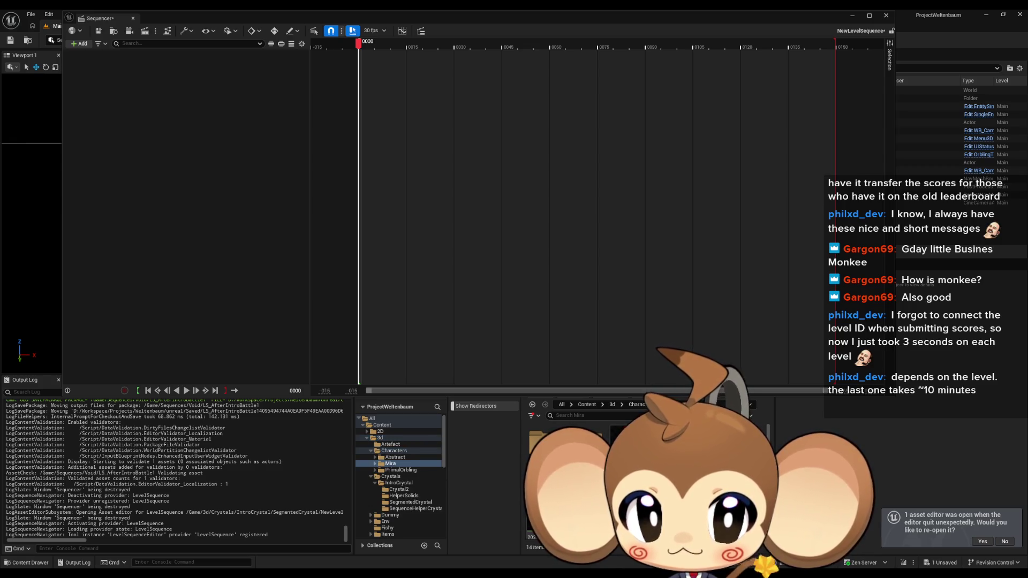
left_click(75, 44)
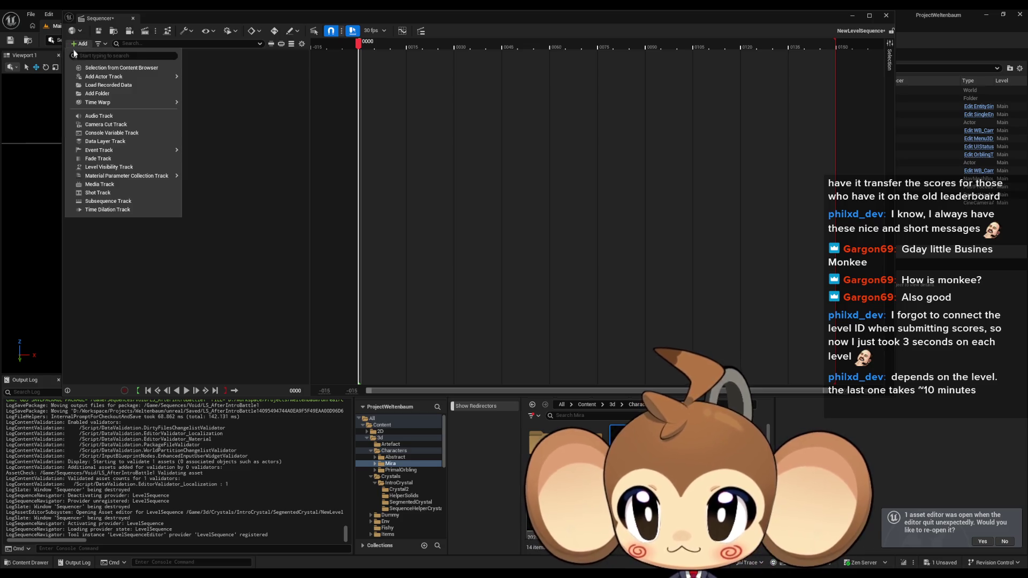
left_click(153, 72)
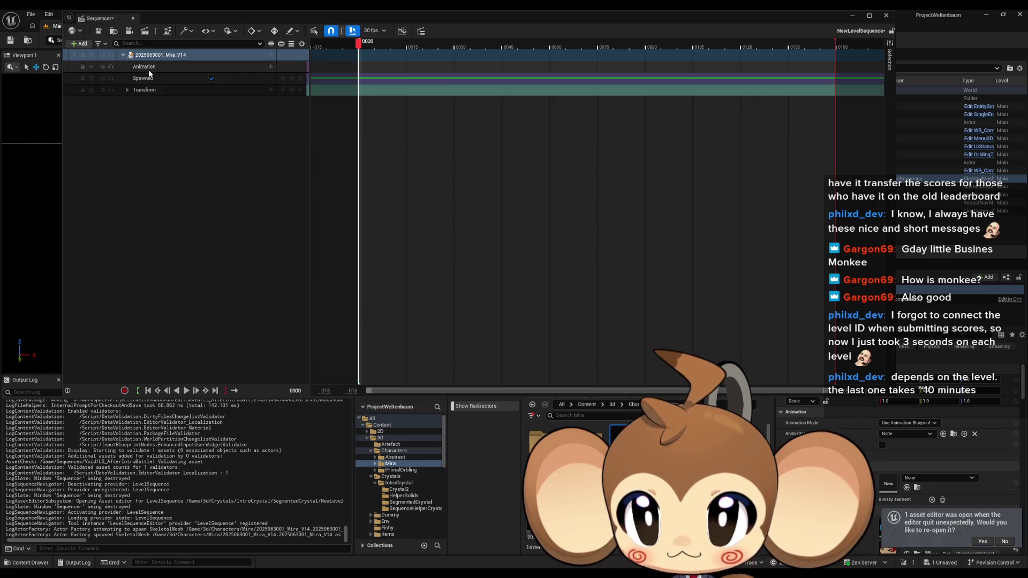
- Look through the Mira_V14 binding's track options without adding an animation
left_click(271, 55)
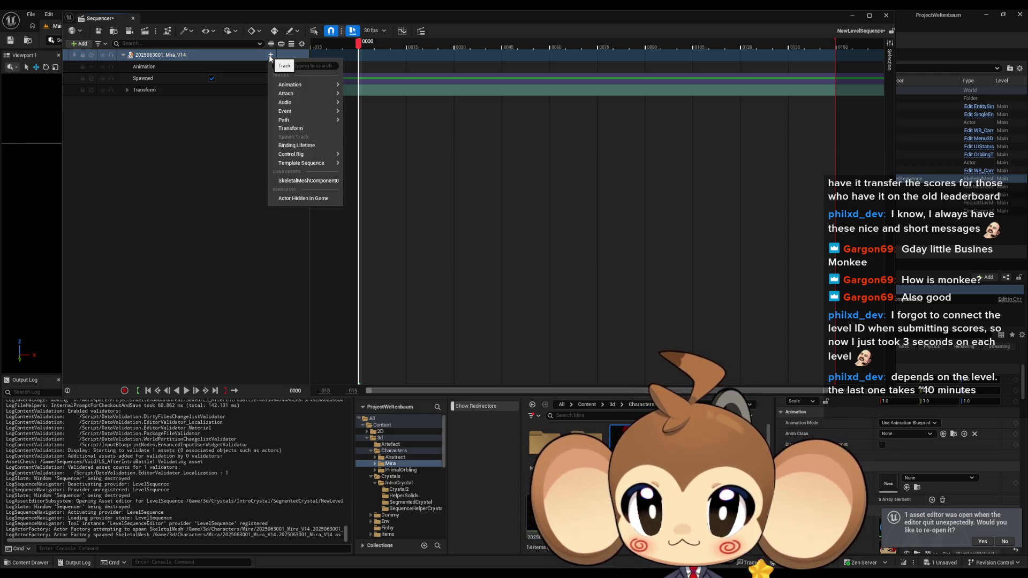
mouse_move(311, 155)
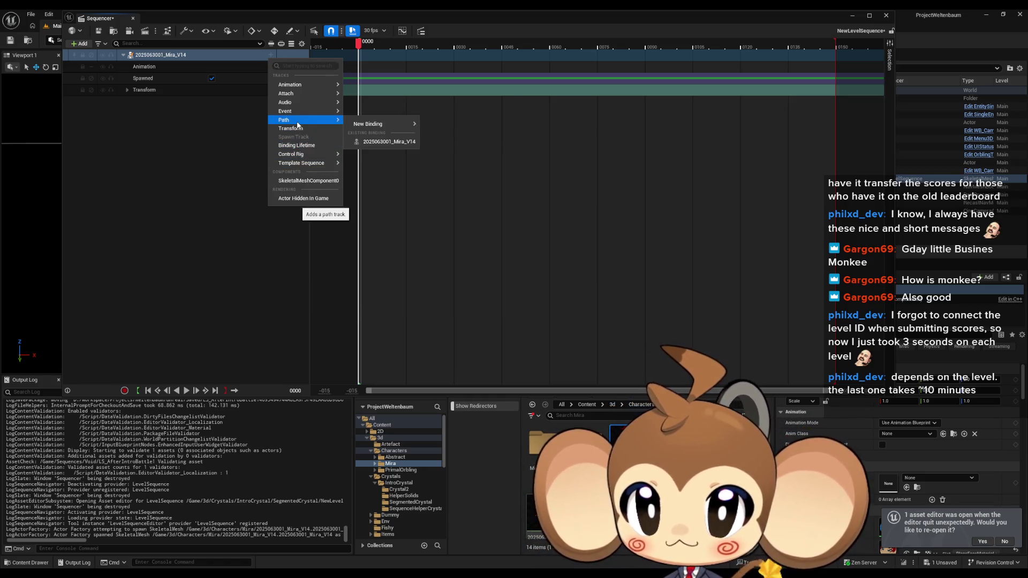
mouse_move(294, 89)
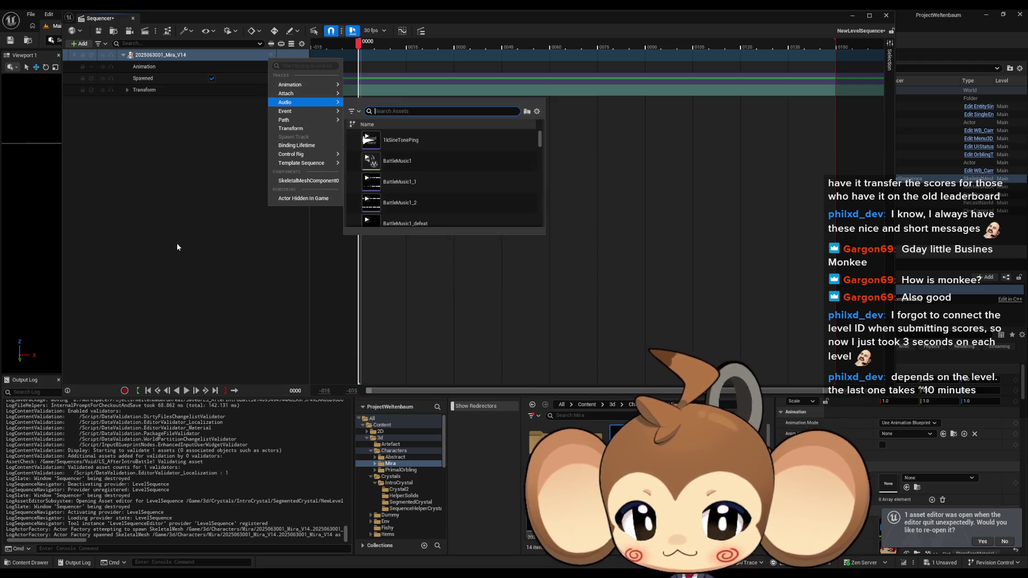
left_click(550, 395)
- Create a Control Rig from Mira's skeletal mesh asset in the Content Browser
right_click(635, 466)
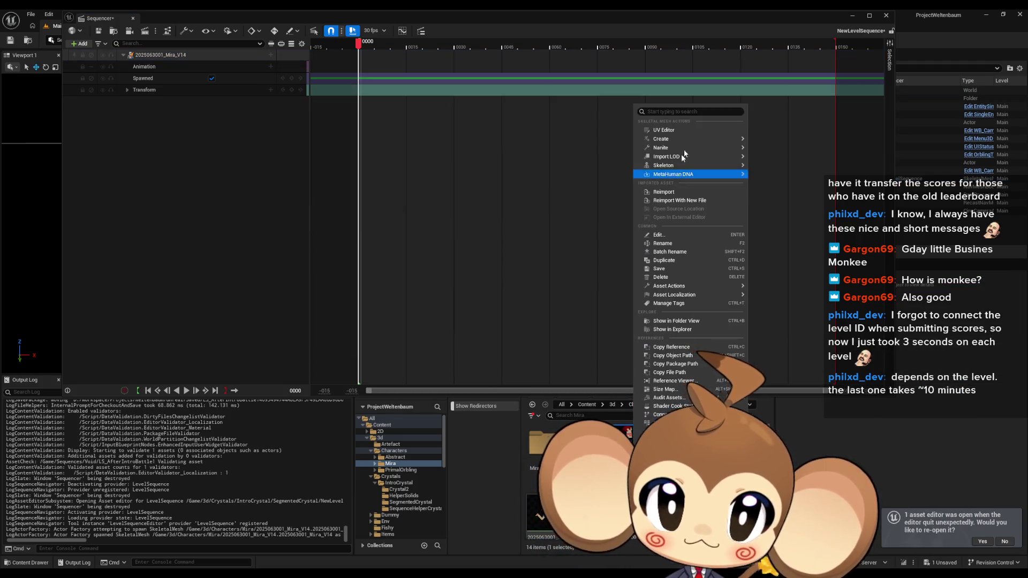
mouse_move(674, 140)
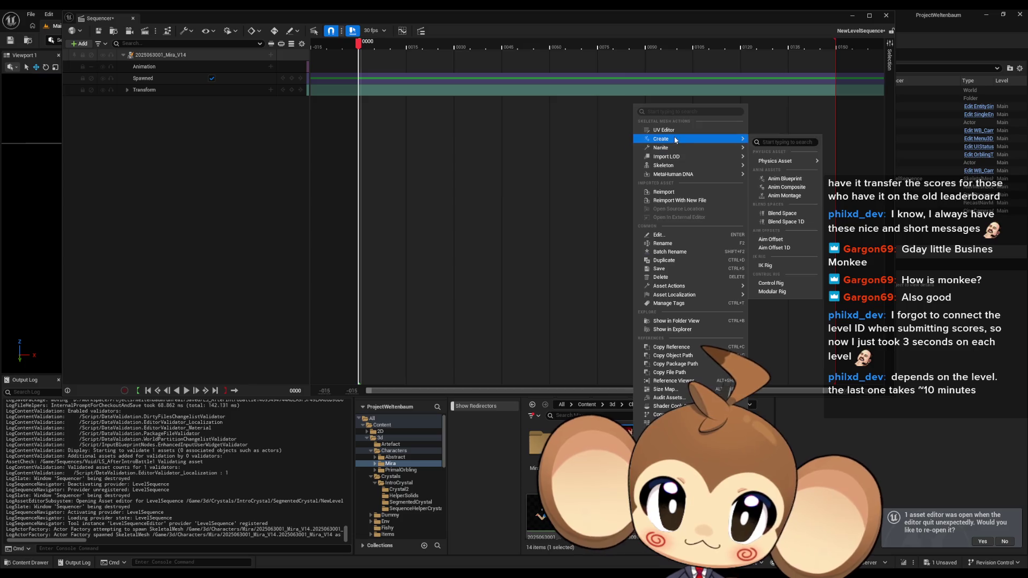
left_click(796, 286)
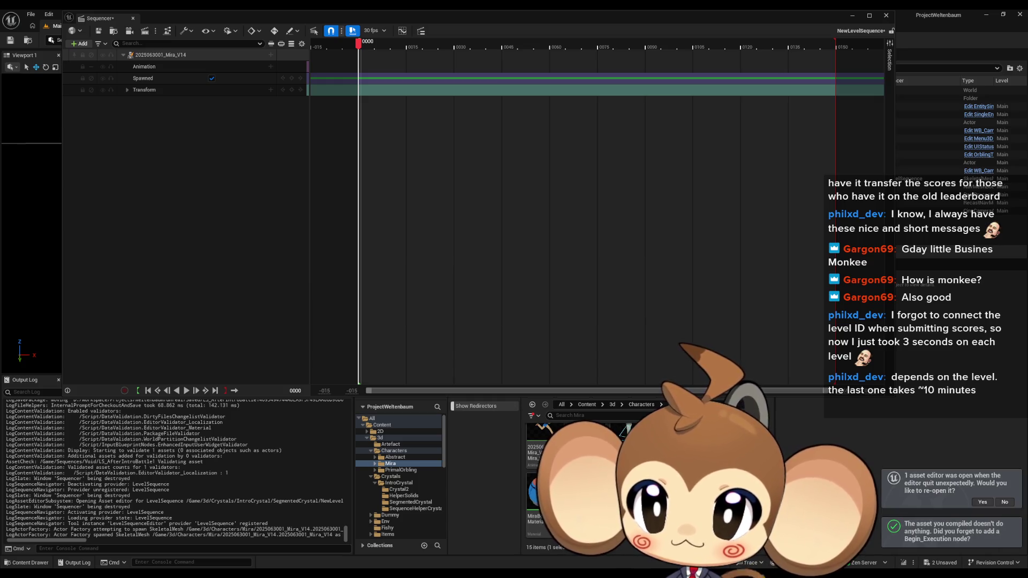
left_click(157, 121)
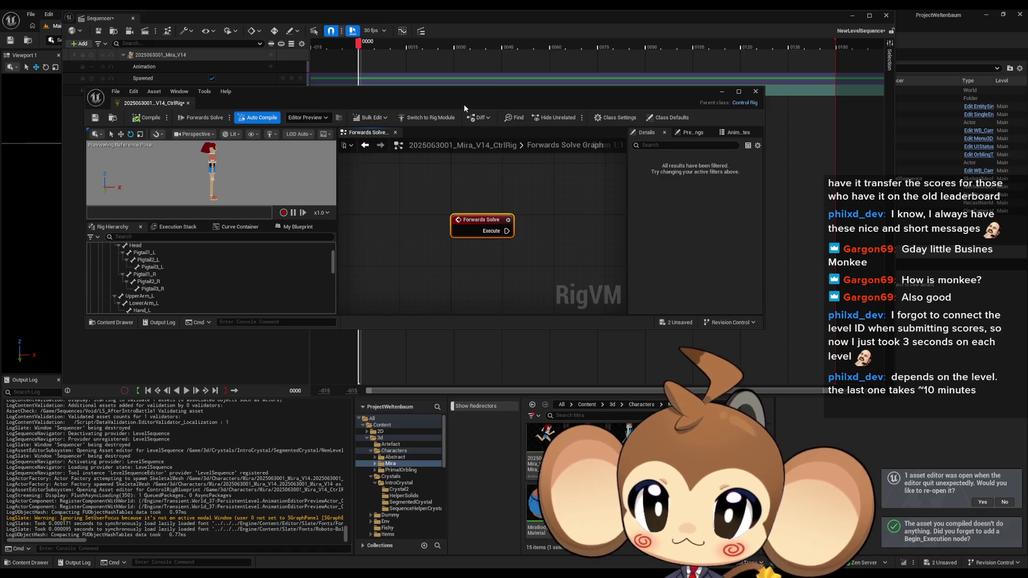
left_click_drag(448, 105, 612, 374)
left_click(155, 89)
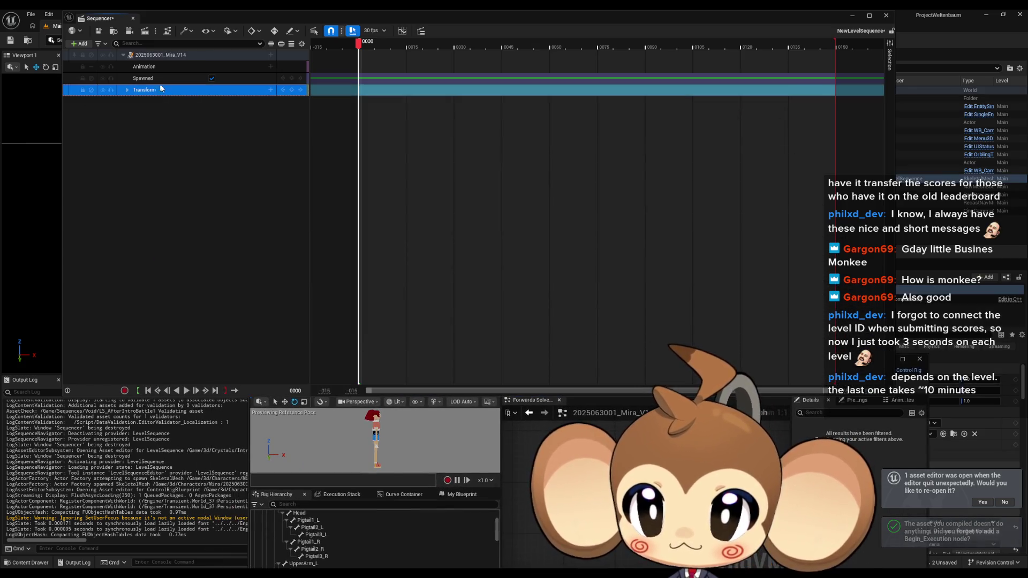
left_click(271, 56)
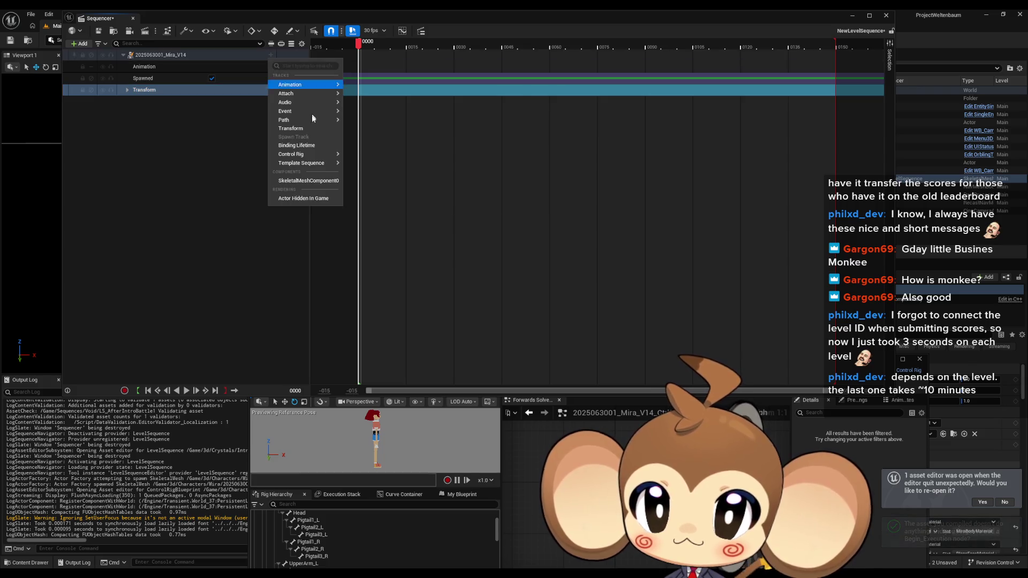
left_click(399, 230)
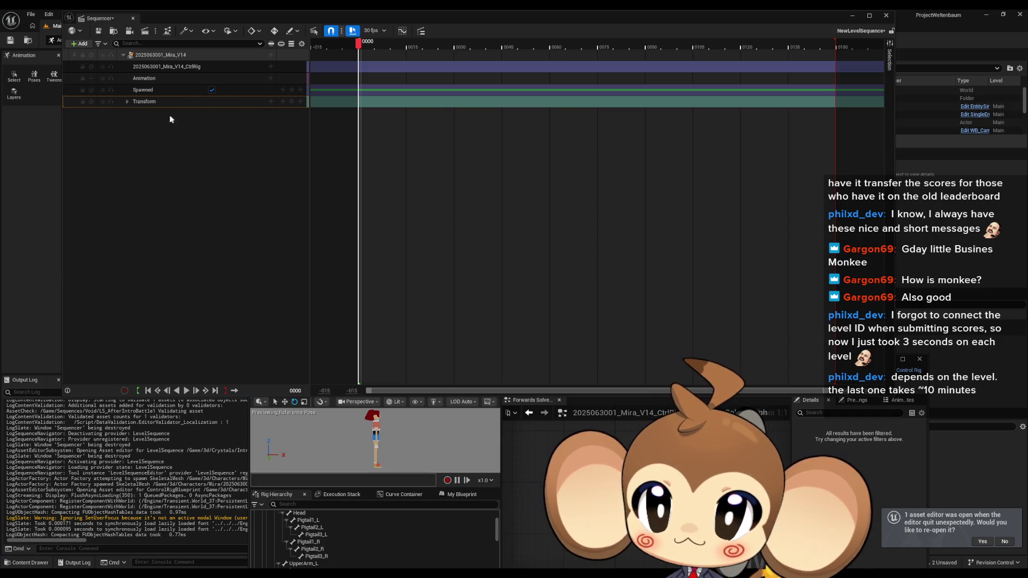
left_click(259, 70)
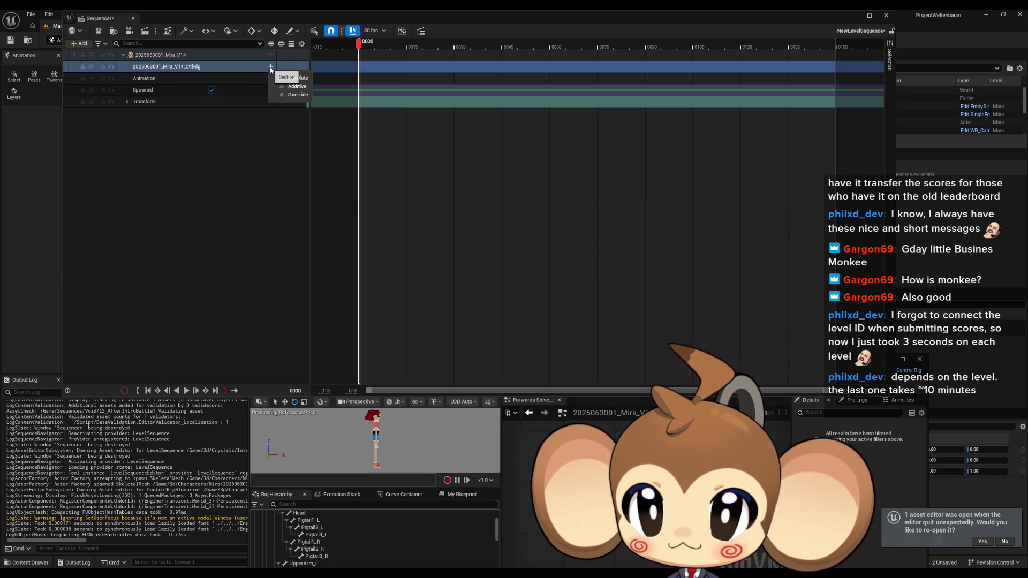
- Add a new bone under the Neck bone in Mira's Rig Hierarchy
left_click(609, 402)
left_click_drag(539, 353, 565, 157)
scroll(384, 362, "up", 3)
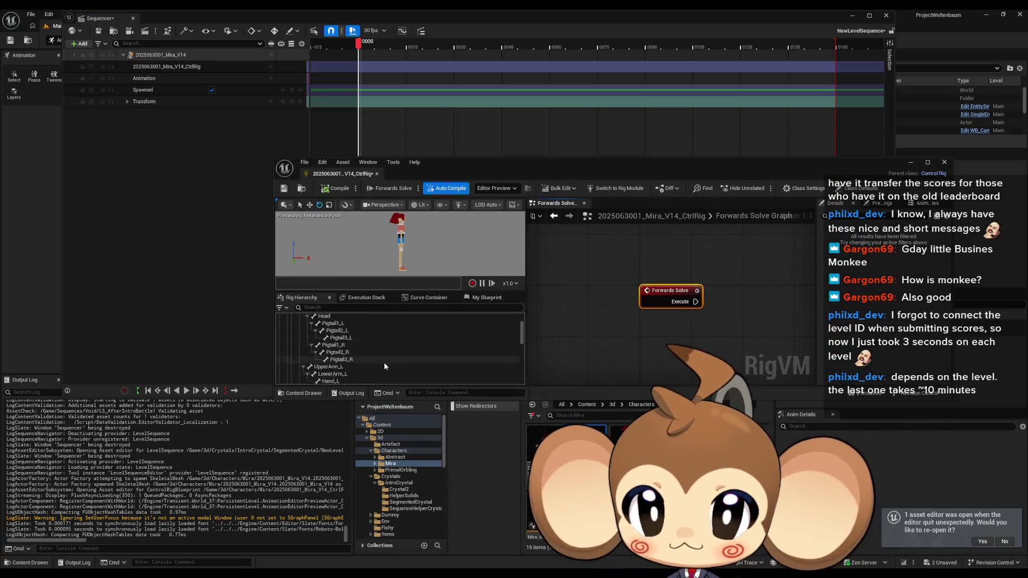
scroll(381, 363, "down", 4)
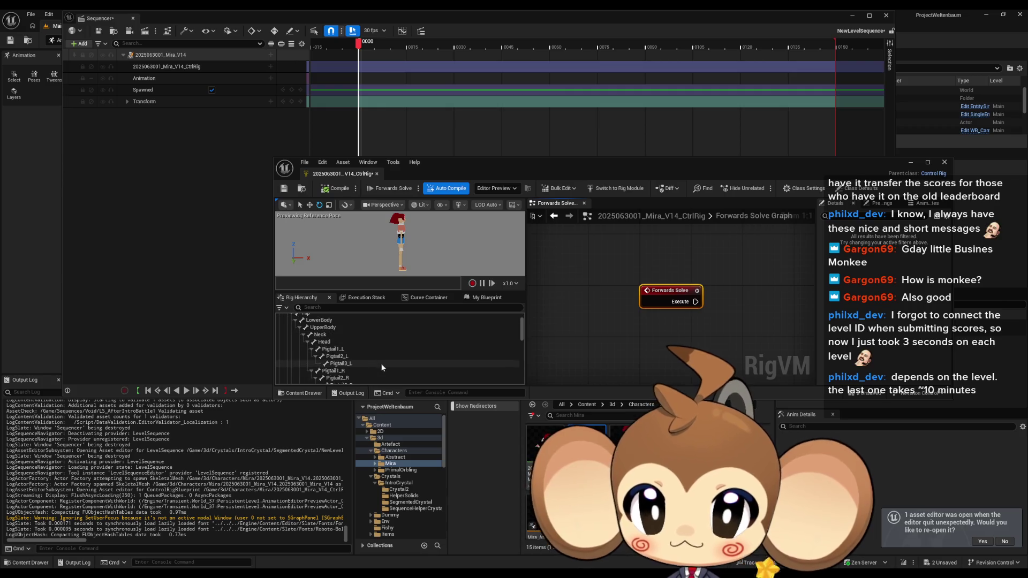
scroll(370, 359, "up", 4)
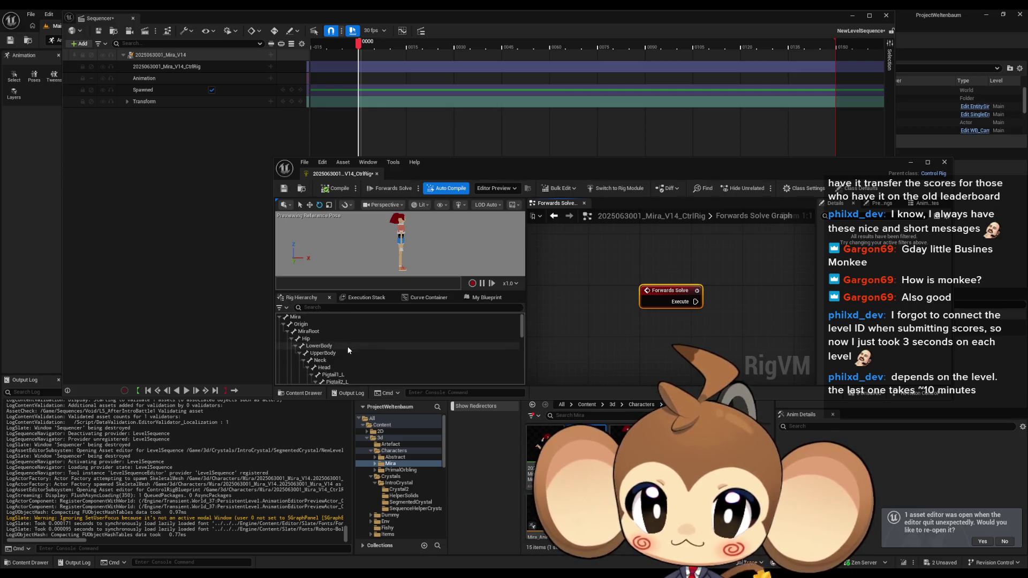
left_click(333, 369)
right_click(335, 370)
left_click(328, 361)
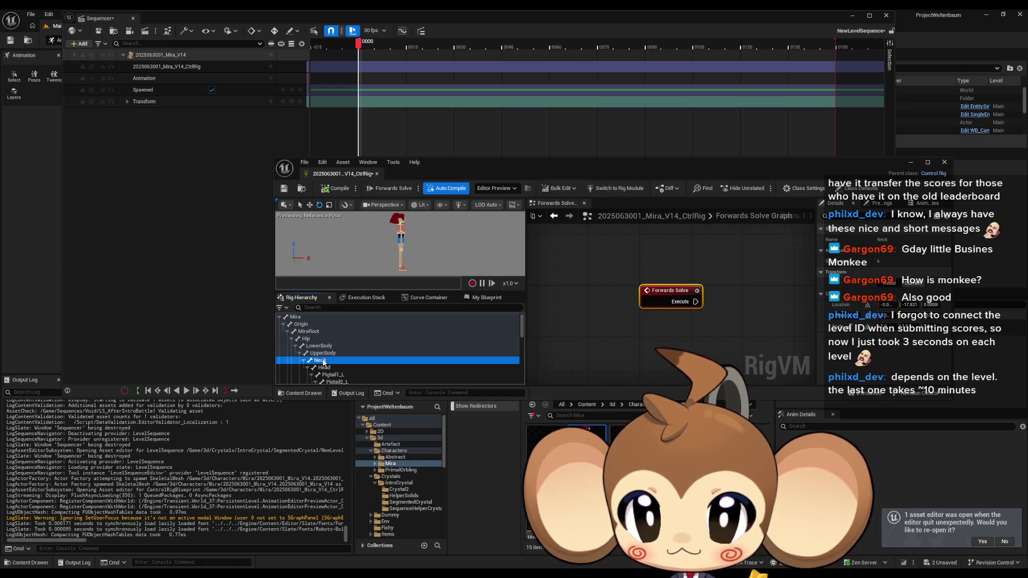
right_click(329, 363)
mouse_move(366, 127)
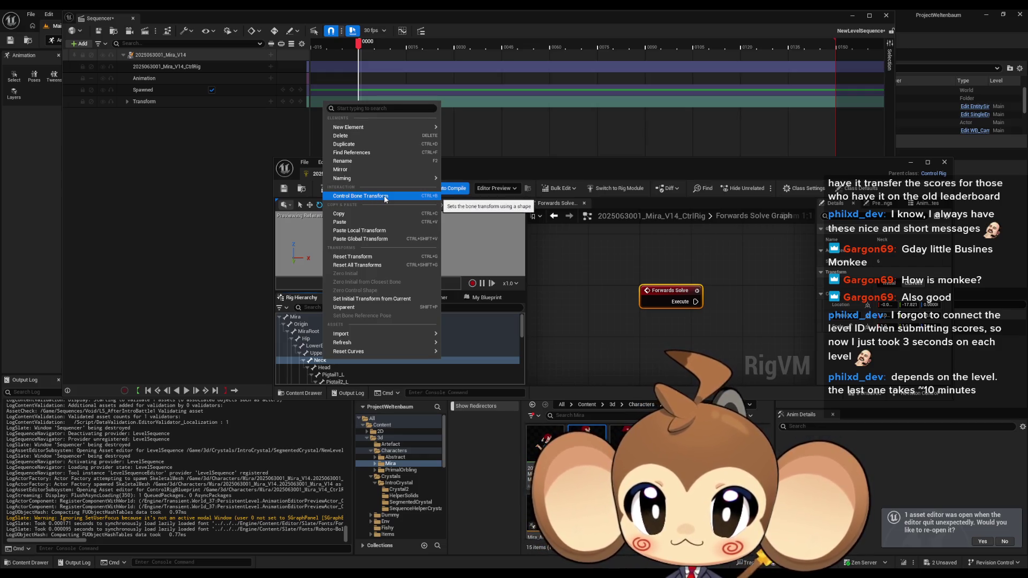
mouse_move(423, 127)
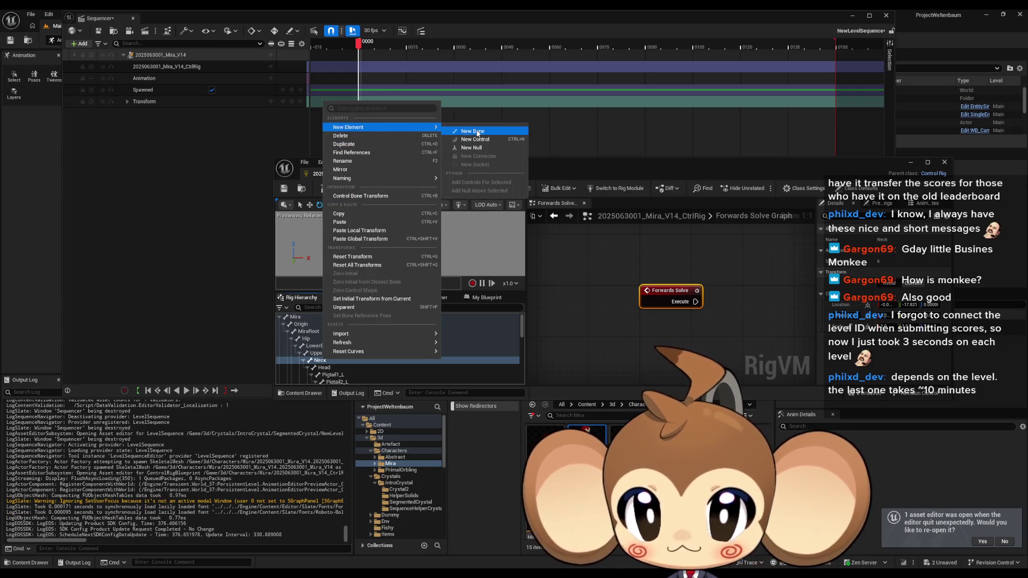
left_click(476, 131)
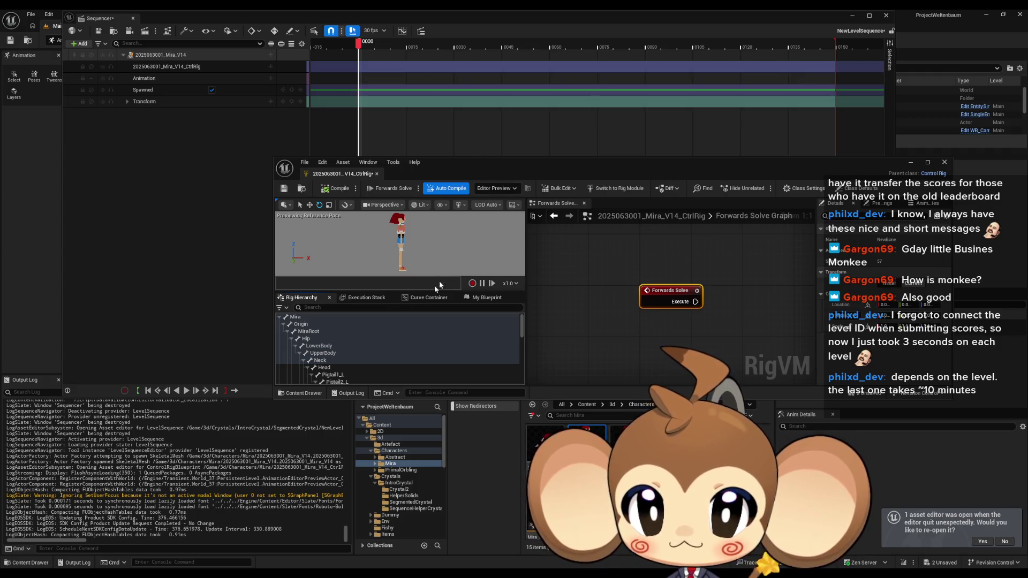
- Rename the new bone to hmmmm
scroll(375, 348, "down", 3)
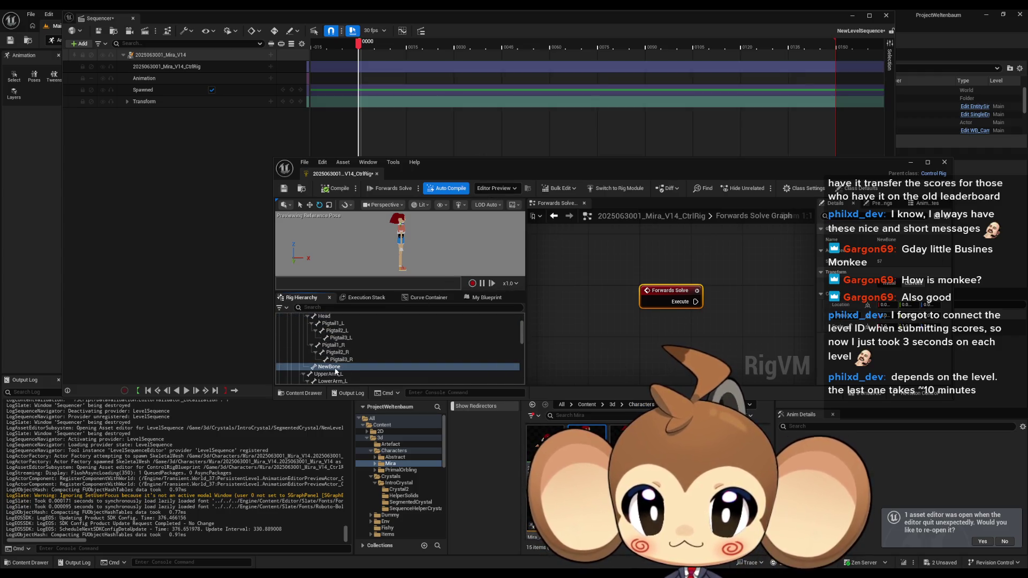
left_click(330, 367)
double_click(335, 369)
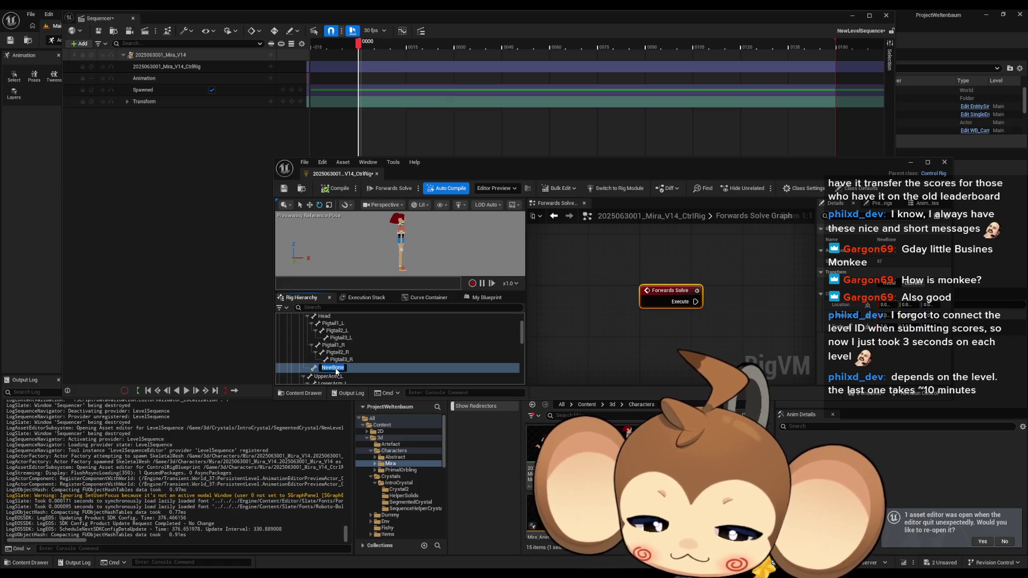
type("hmm")
key("Return")
right_click(336, 369)
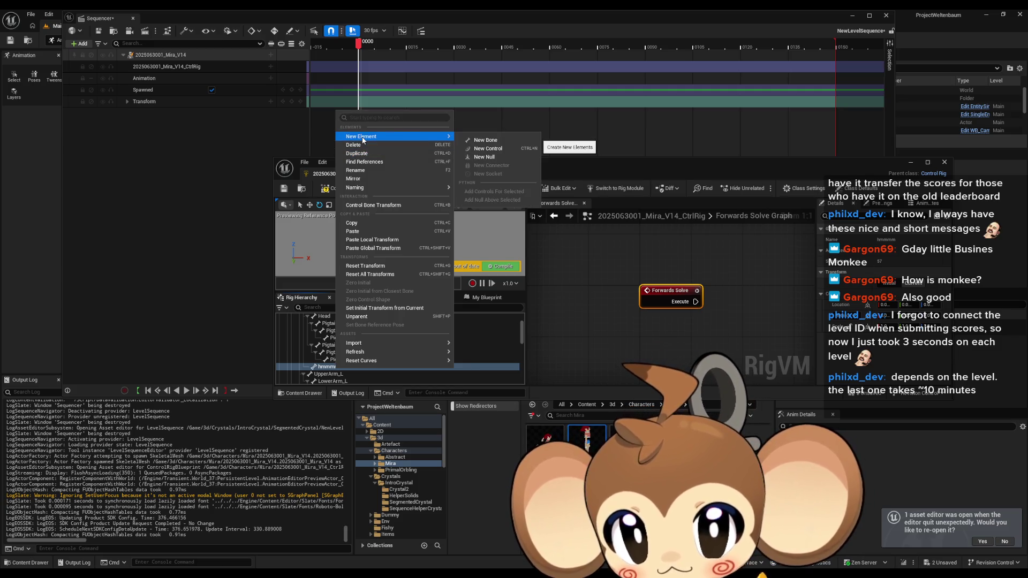
- Apply Control Bone Transform to the Neck bone and maximize the control rig editor
left_click(367, 352)
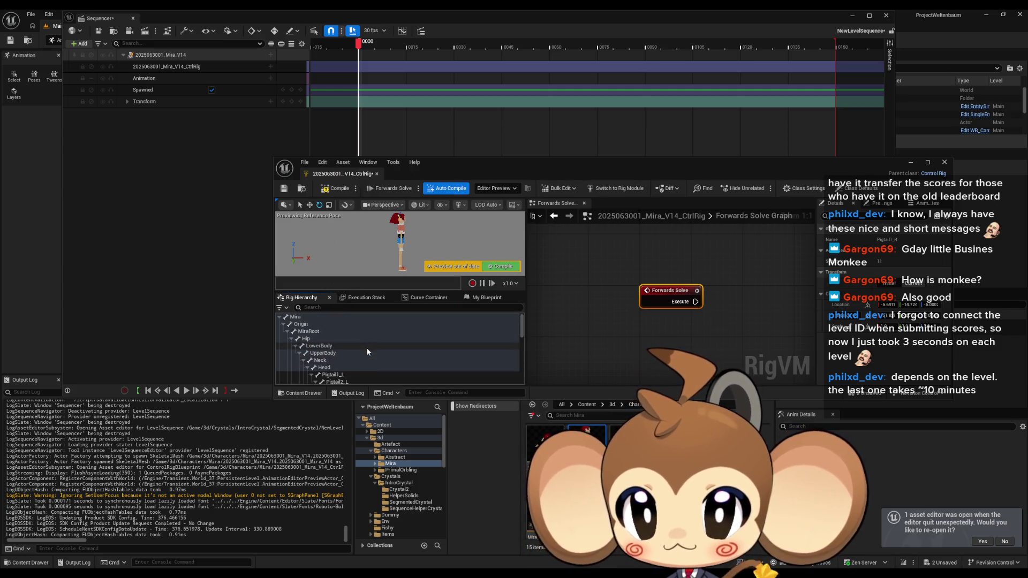
left_click(340, 365)
right_click(325, 354)
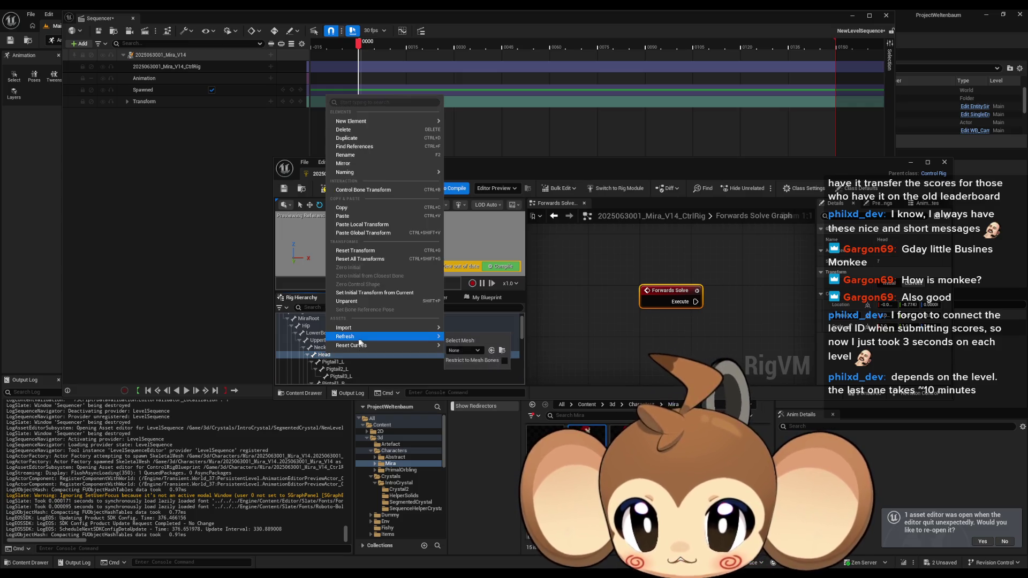
left_click(309, 349)
right_click(324, 352)
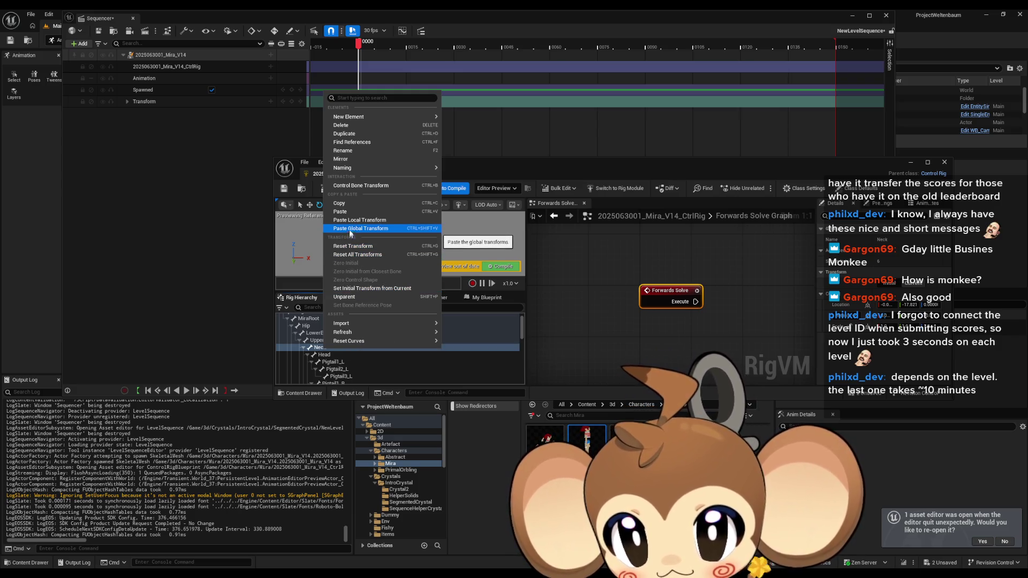
left_click(355, 188)
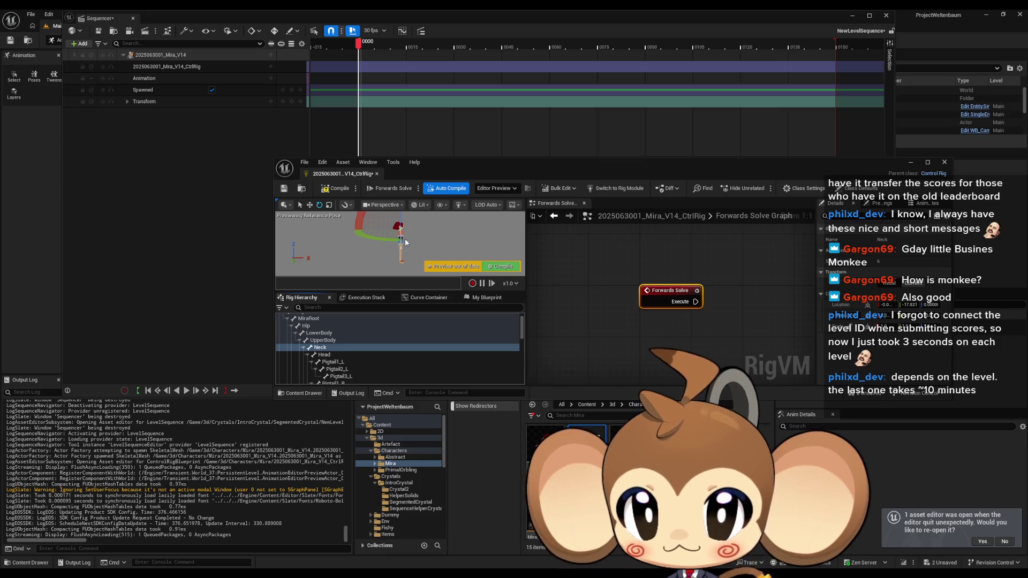
double_click(484, 165)
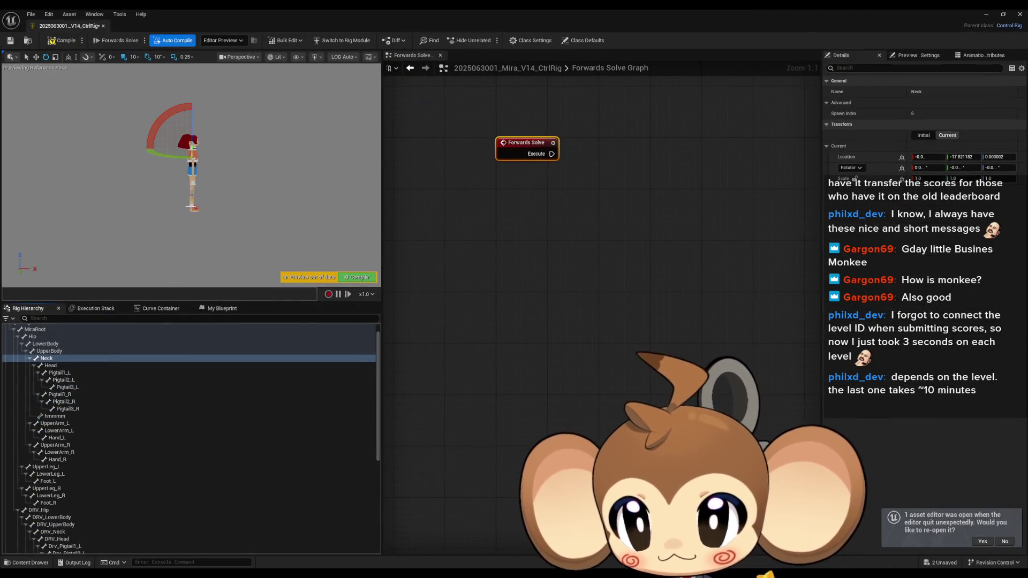
- Make the Neck bone's current pose its initial transform, then bring up the docs browser
left_click(56, 359)
right_click(56, 359)
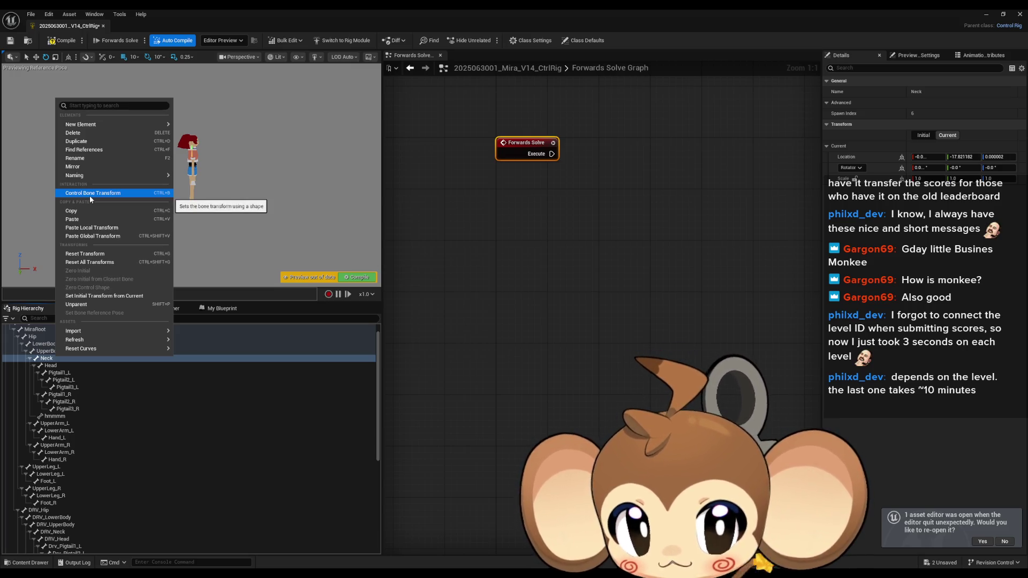
mouse_move(94, 339)
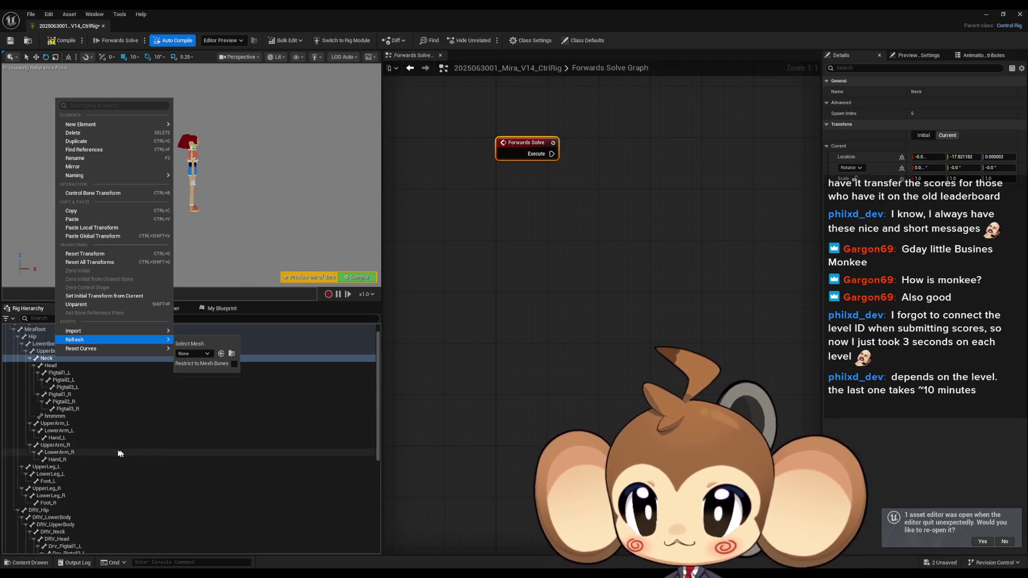
left_click(554, 217)
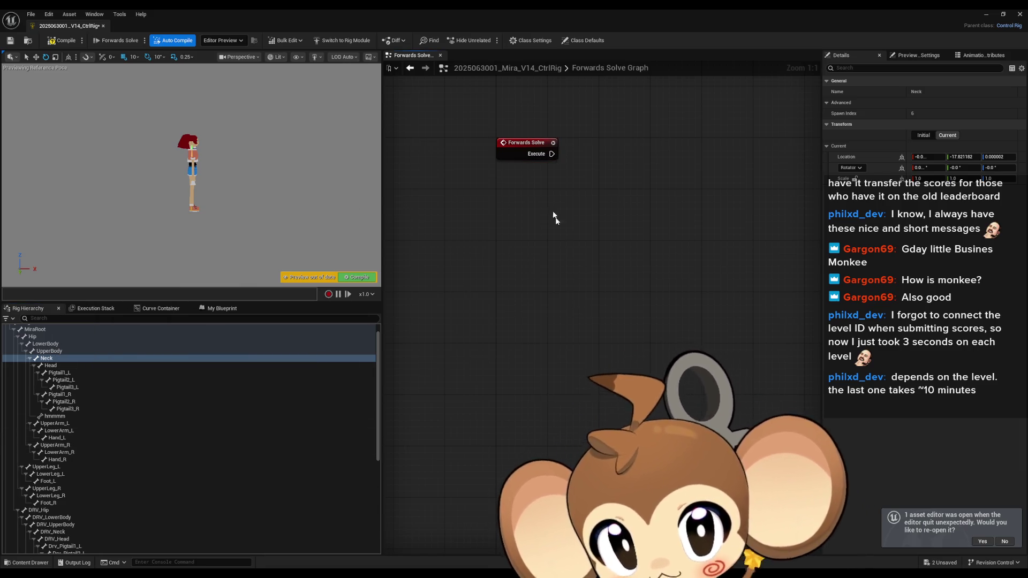
mouse_move(554, 217)
left_mouse_down()
mouse_move(554, 267)
mouse_move(575, 337)
left_mouse_up()
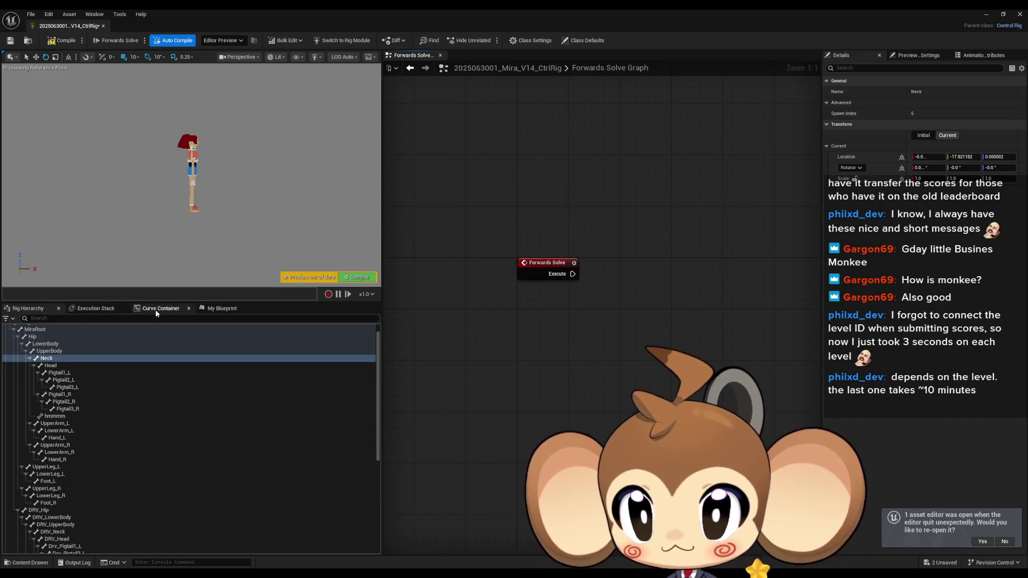
right_click(56, 359)
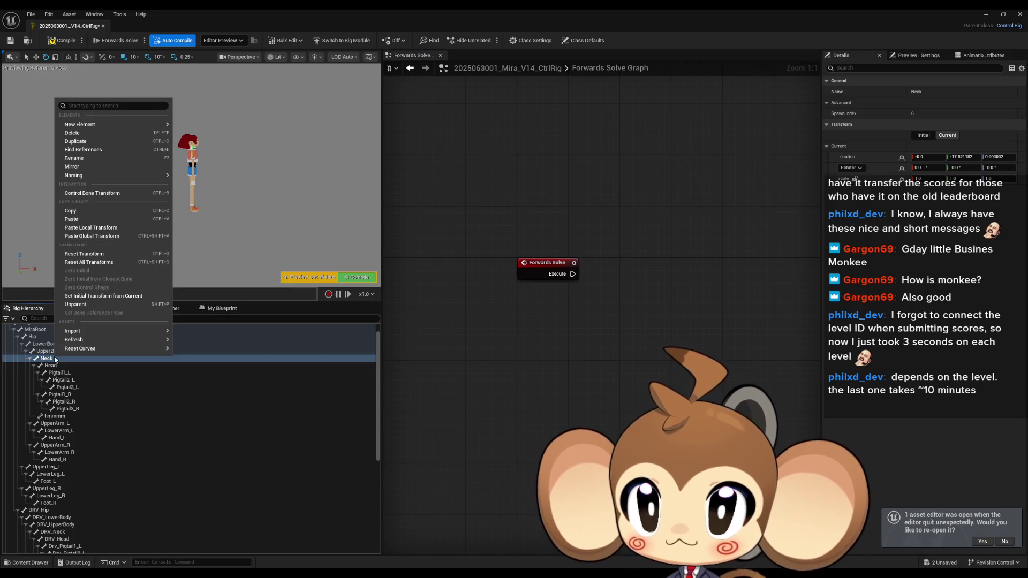
left_click(107, 296)
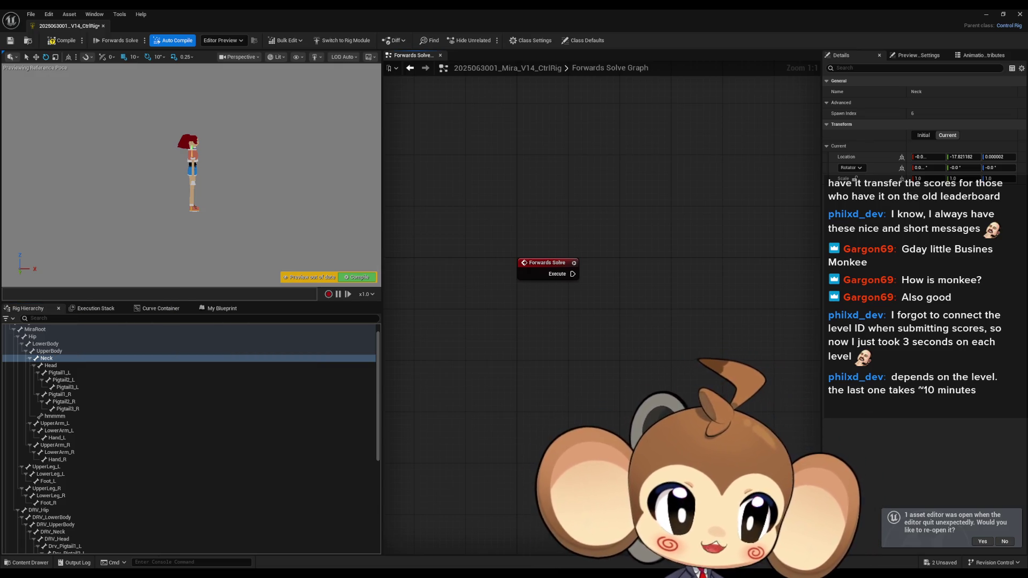
left_click(986, 15)
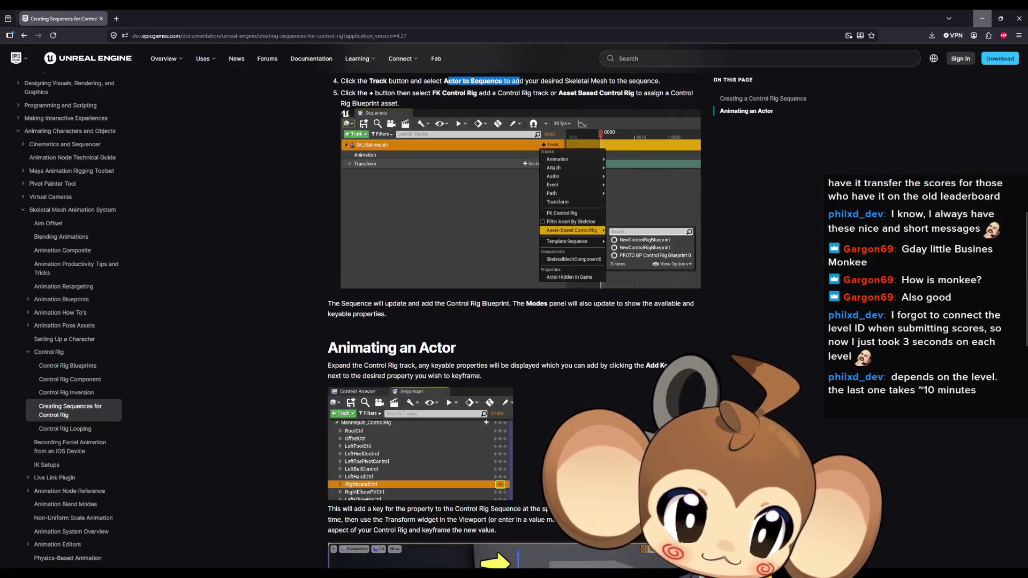
- Shrink the docs browser to a floating window and position it over the rig graph
left_click_drag(439, 9, 473, 197)
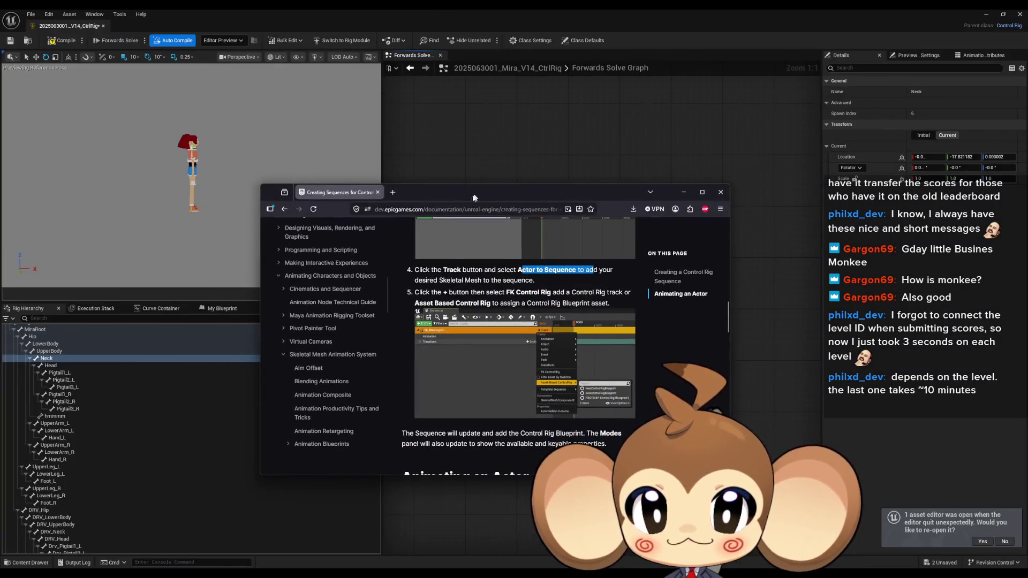
key("alt+Tab")
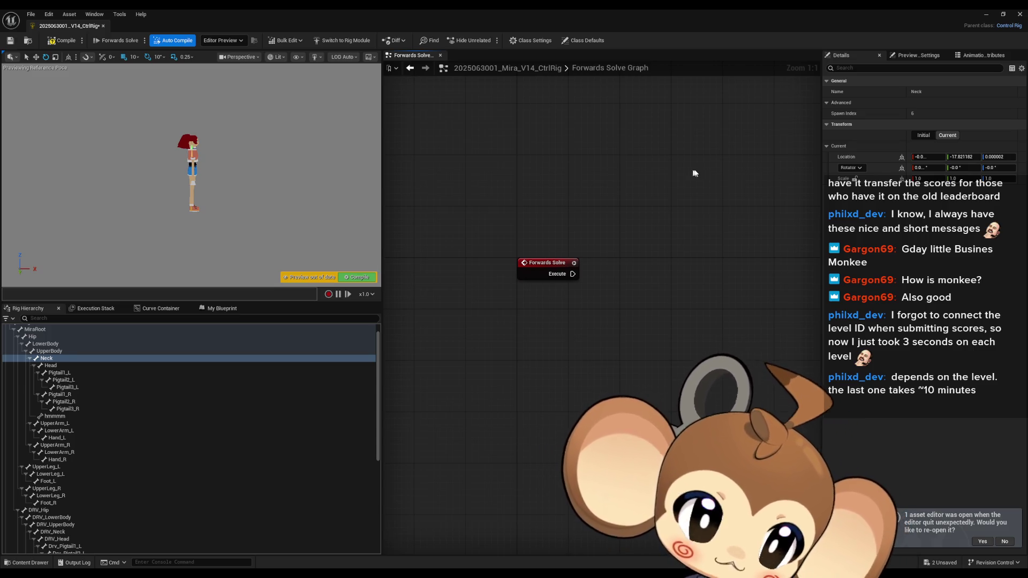
mouse_move(1027, 161)
left_mouse_down()
mouse_move(667, 141)
mouse_move(600, 172)
left_mouse_up()
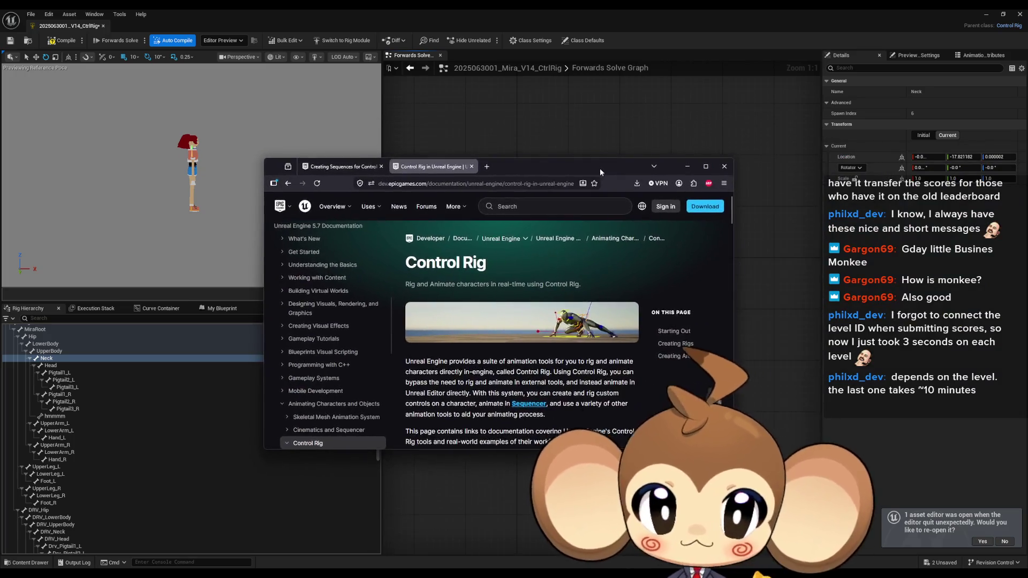
- Open the Control Rig Quick Start page in the maximized docs and highlight its introduction
double_click(599, 169)
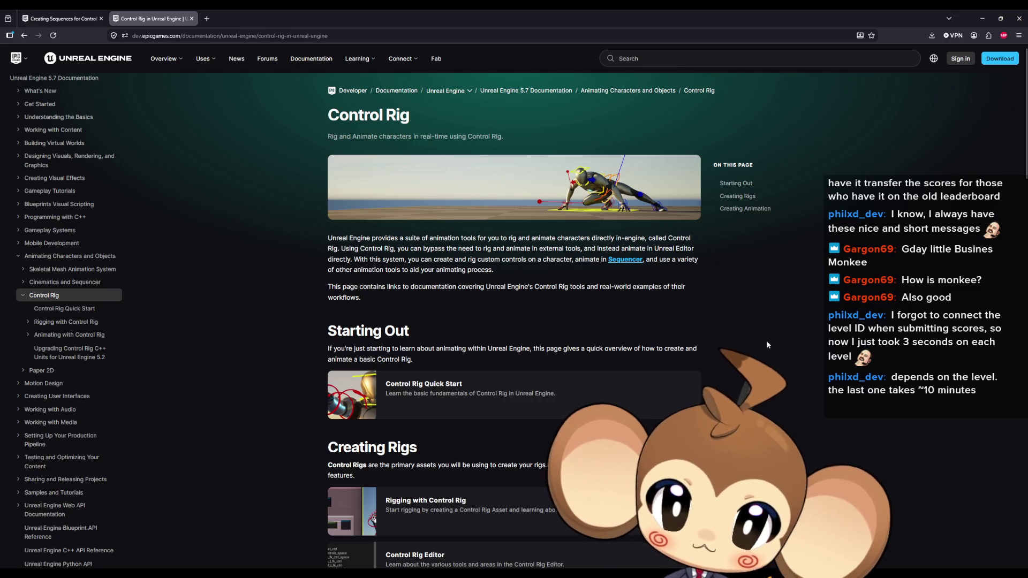
scroll(766, 339, "down", 3)
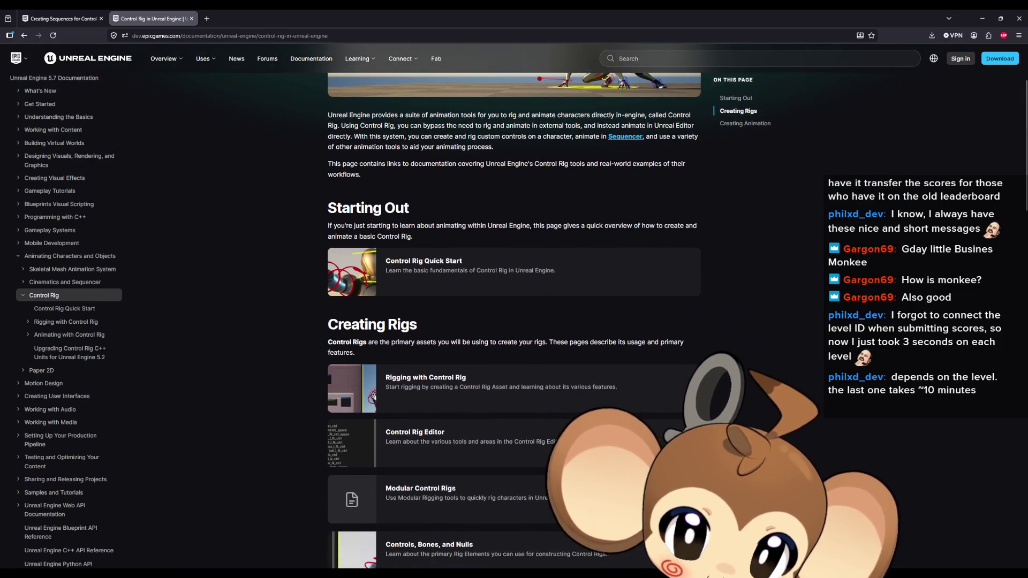
left_click(460, 285)
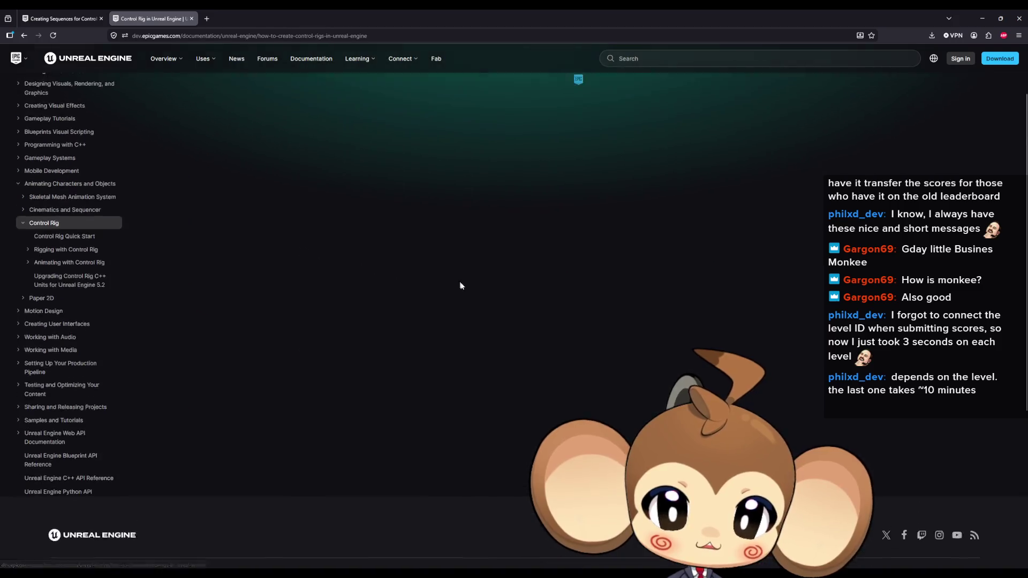
scroll(642, 278, "down", 4)
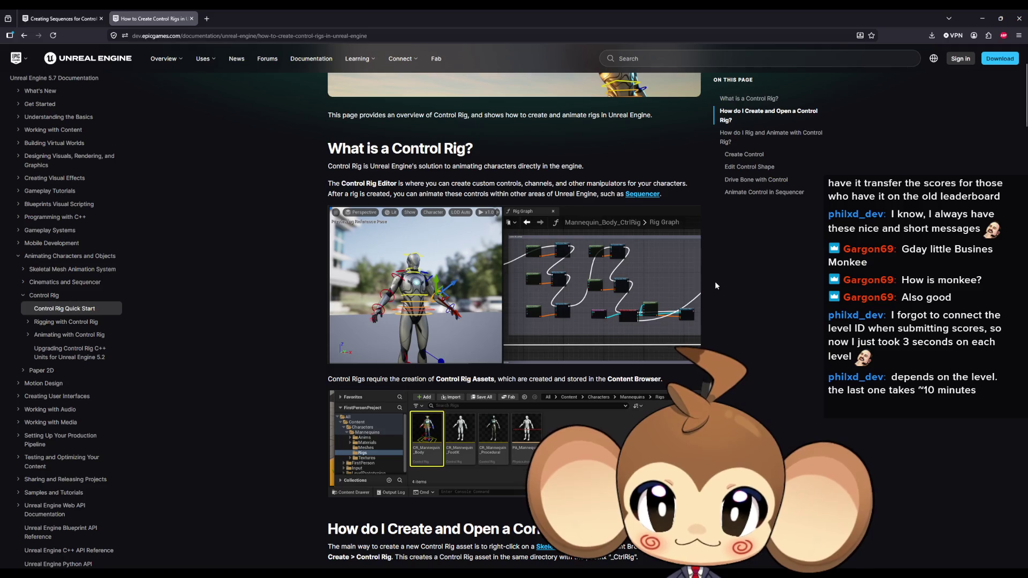
left_click_drag(384, 166, 556, 167)
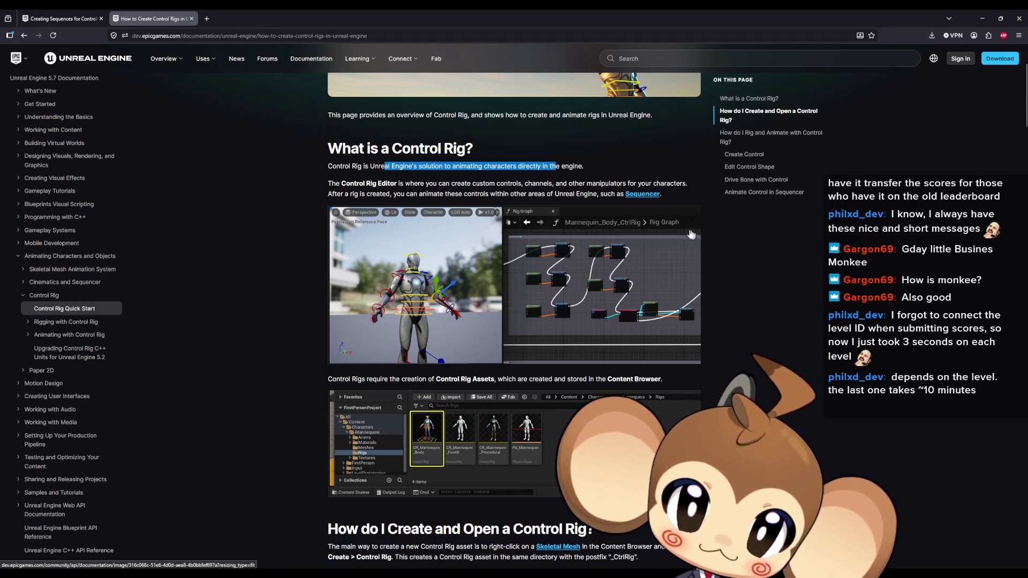
left_click_drag(484, 184, 585, 189)
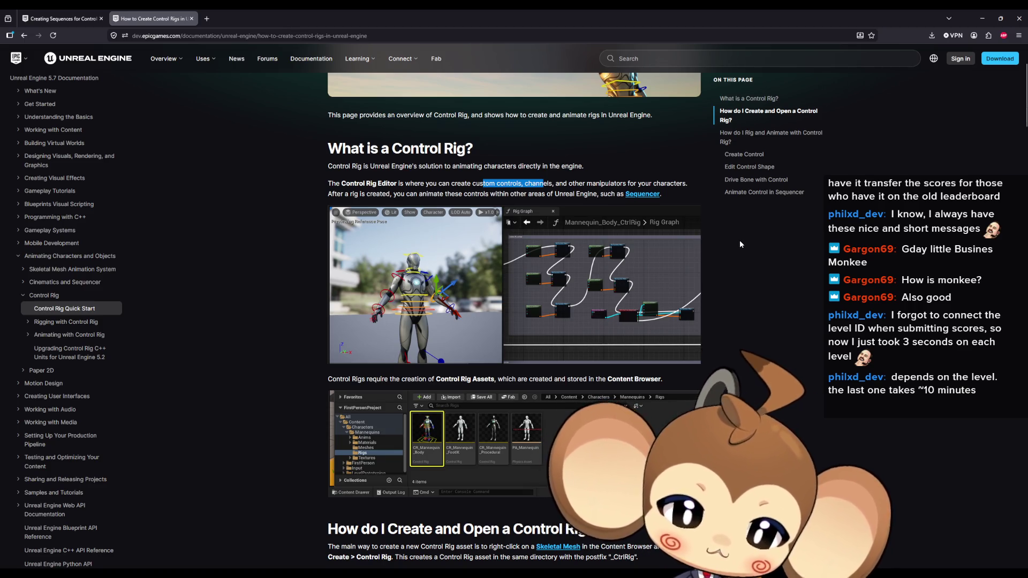
left_click_drag(477, 194, 554, 194)
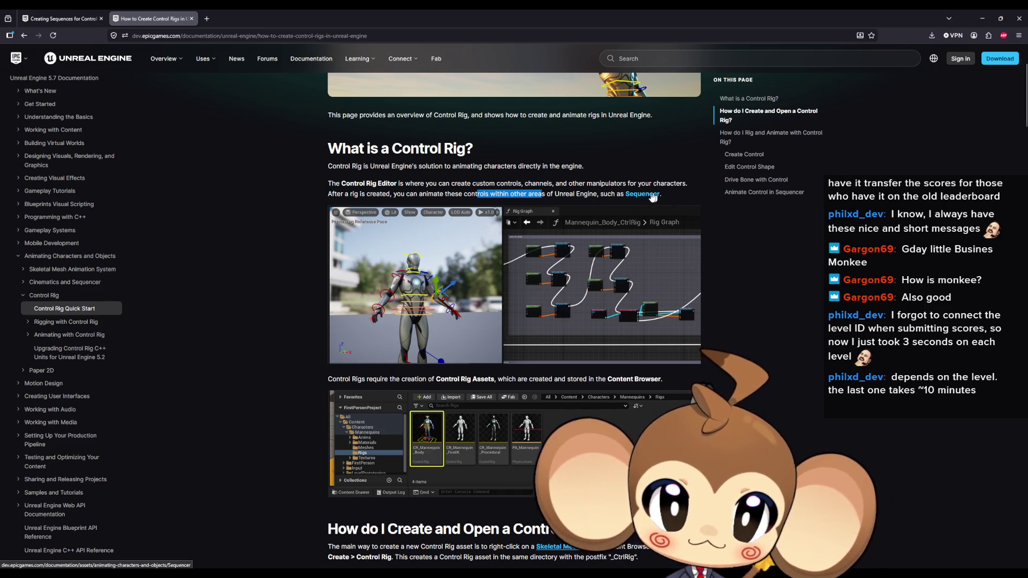
- Read down to the Create Control section, then restore the browser to a smaller window
scroll(750, 275, "down", 2)
scroll(747, 275, "down", 1)
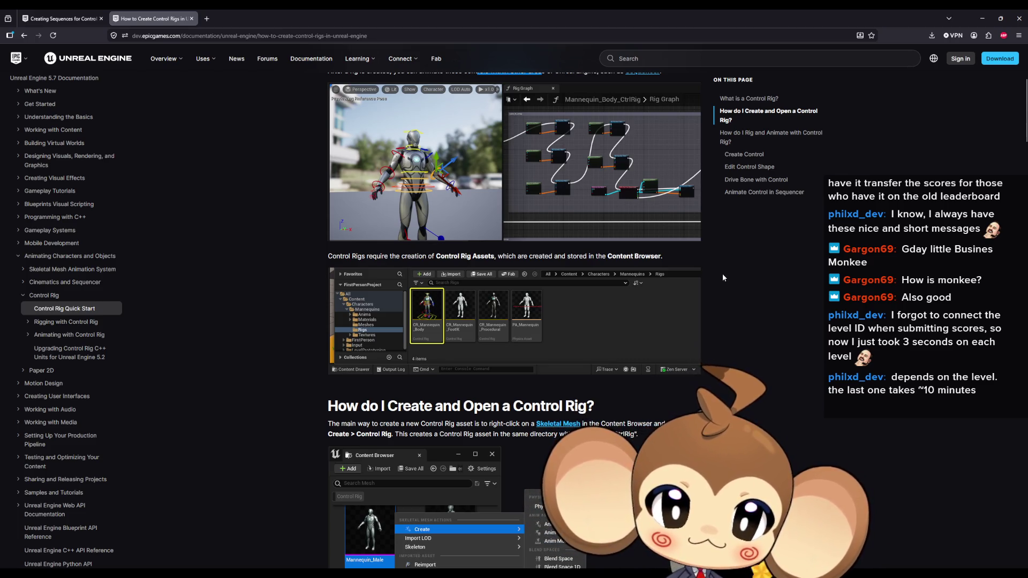
scroll(722, 274, "down", 3)
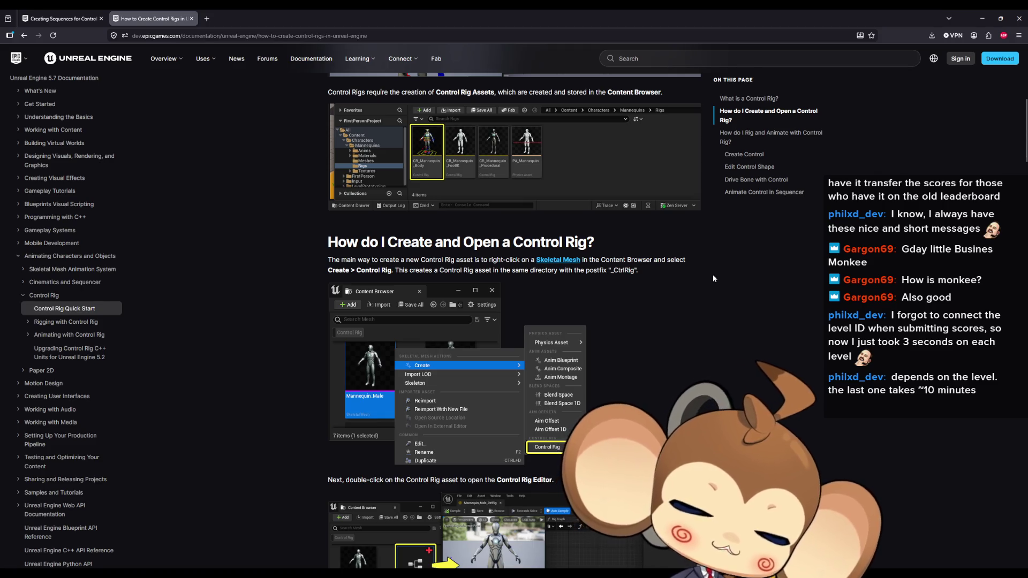
scroll(713, 278, "down", 3)
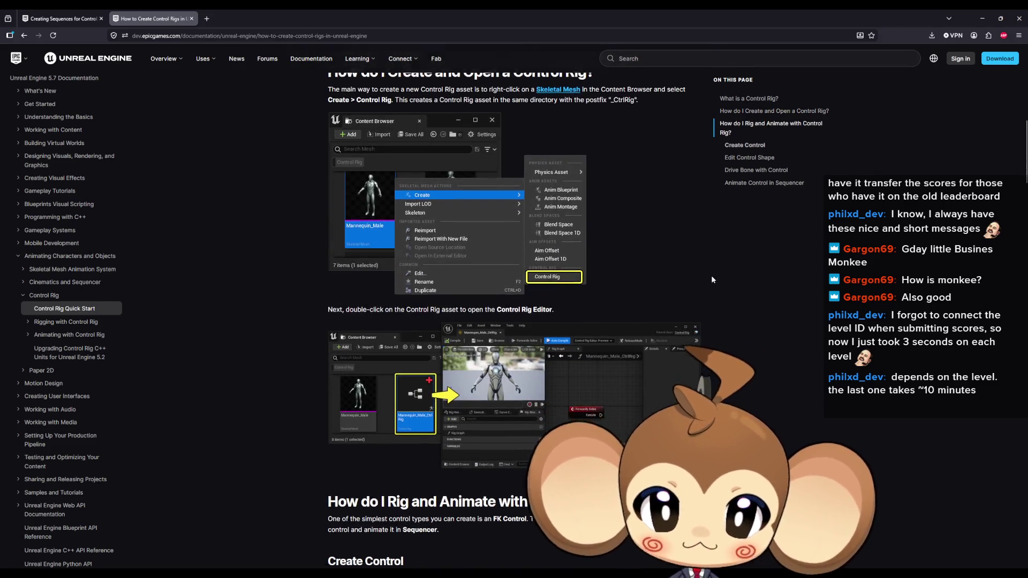
scroll(712, 279, "down", 2)
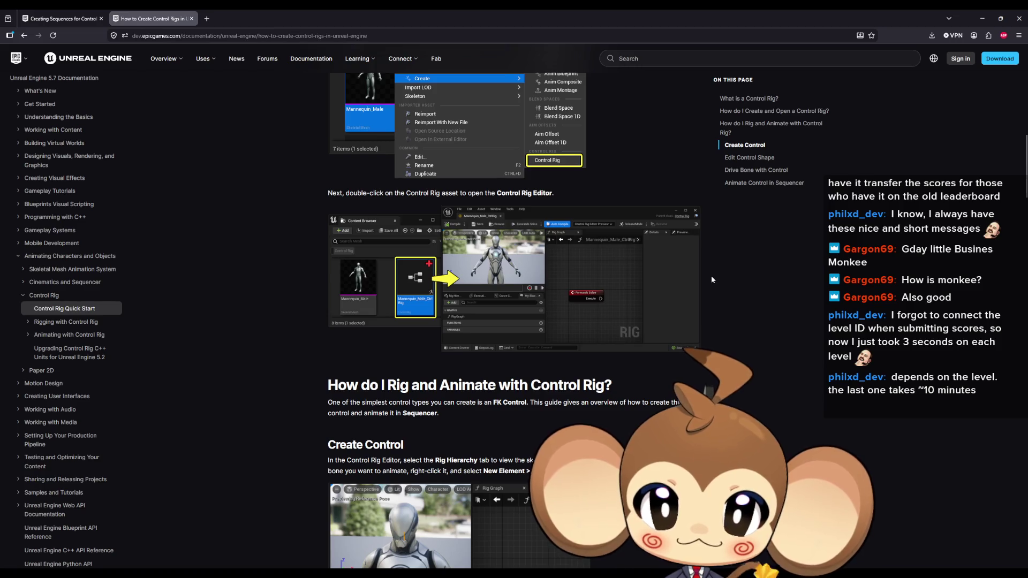
scroll(711, 280, "down", 2)
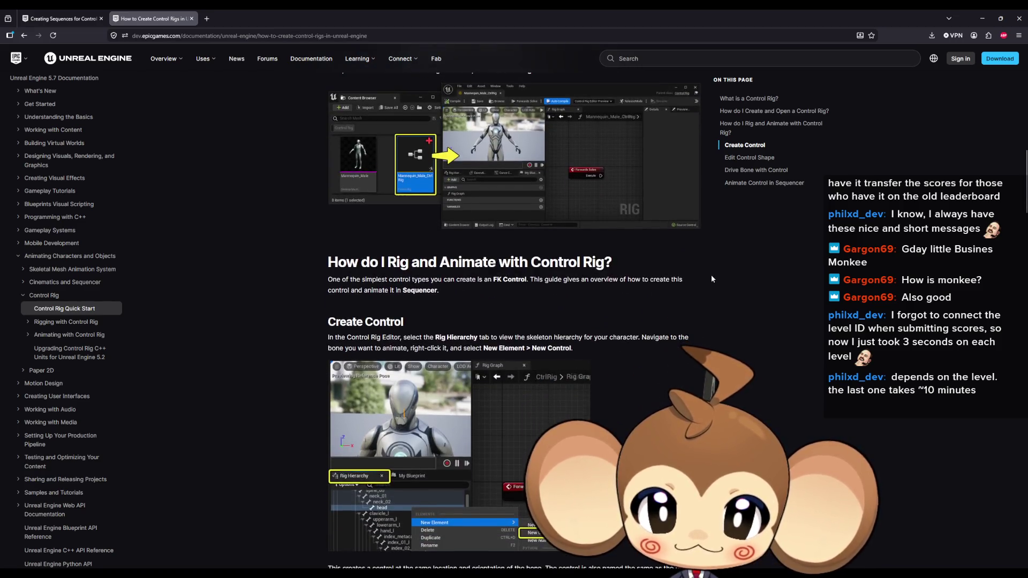
scroll(711, 275, "down", 1)
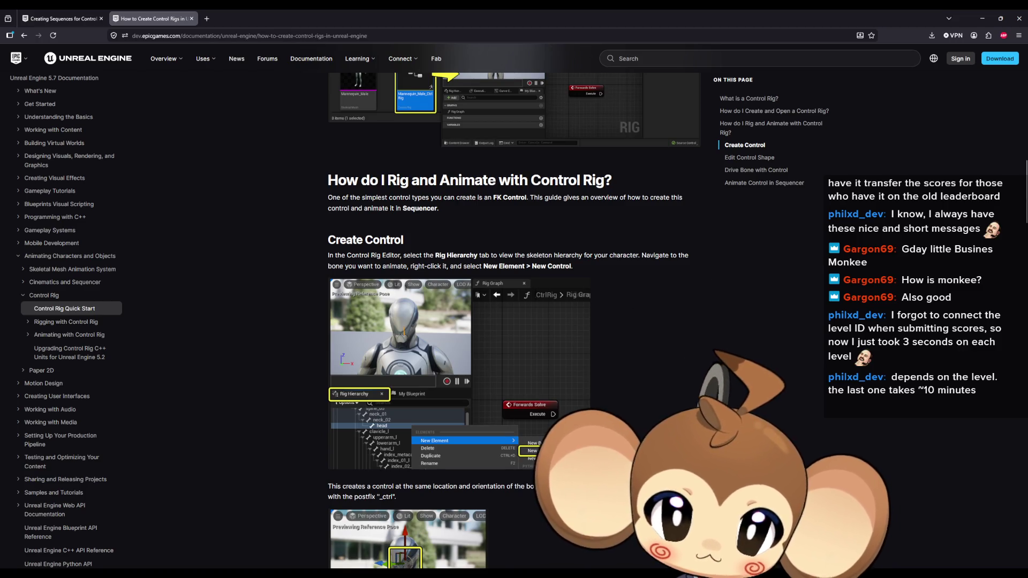
scroll(689, 279, "down", 2)
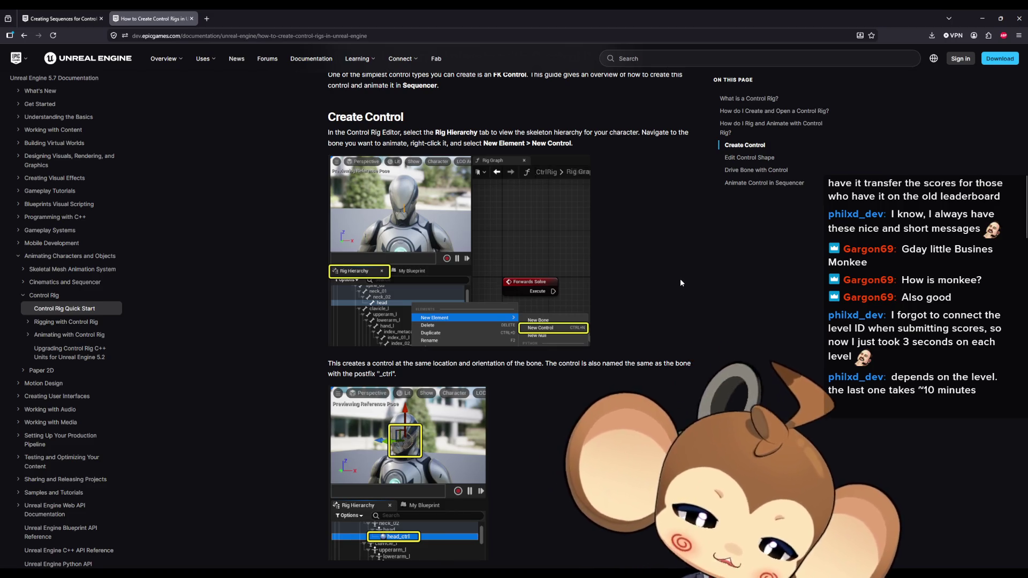
scroll(678, 281, "down", 1)
scroll(676, 287, "down", 1)
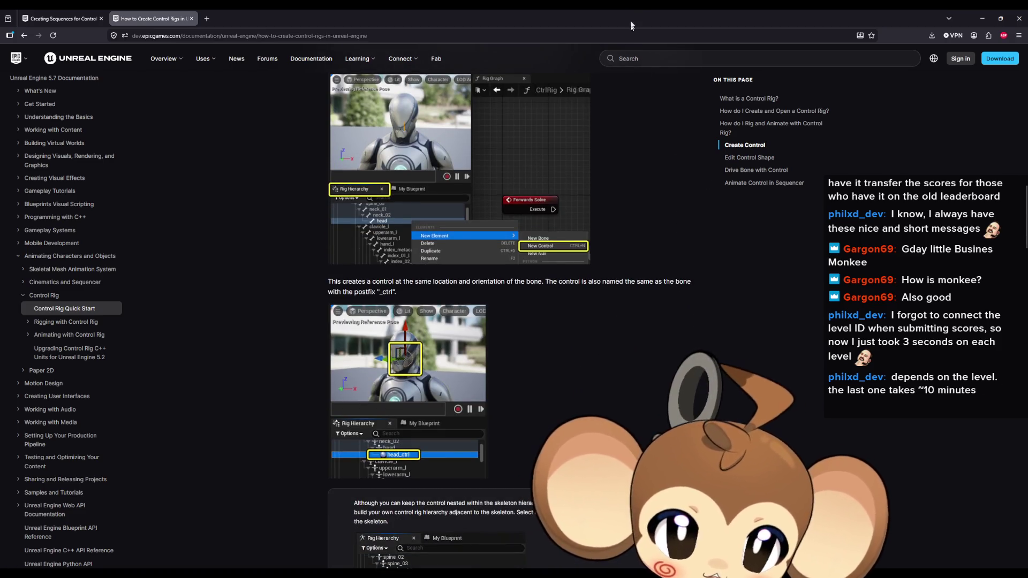
double_click(619, 9)
- Add a new control, Neck_ctrl, on the Neck bone in the Rig Hierarchy
mouse_move(563, 162)
left_mouse_down()
mouse_move(850, 169)
mouse_move(1027, 157)
left_mouse_up()
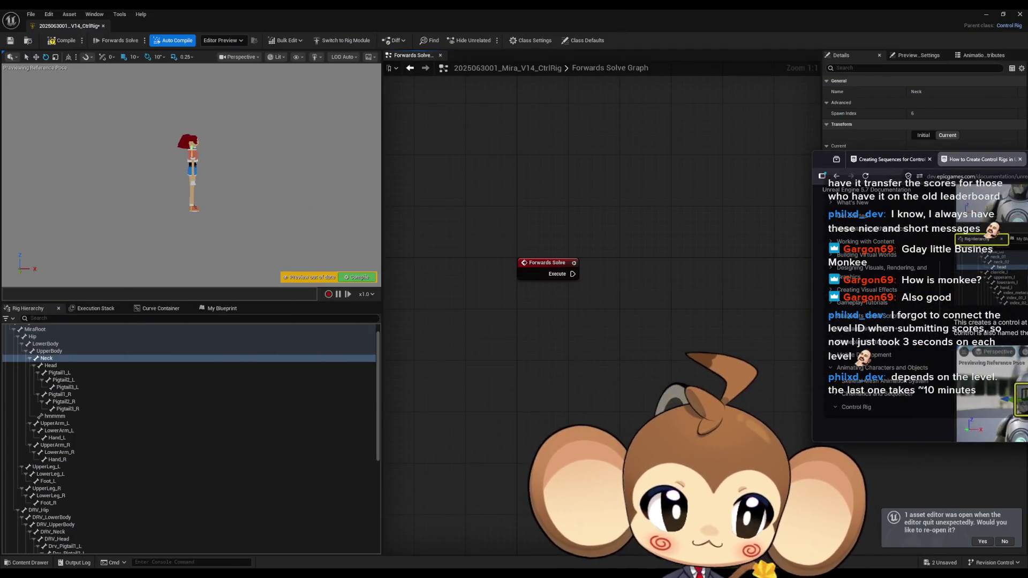
left_click(43, 359)
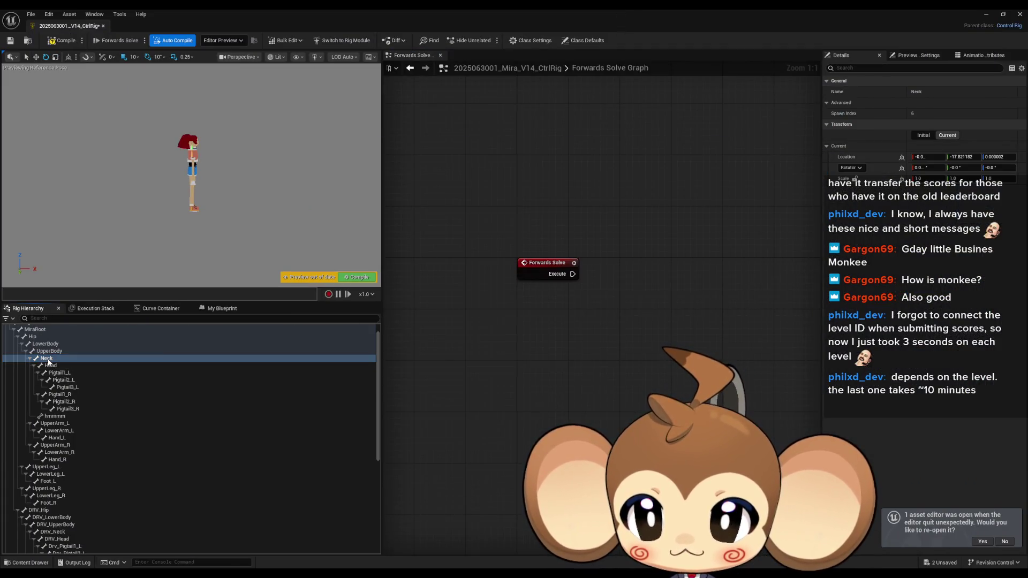
right_click(47, 359)
mouse_move(98, 127)
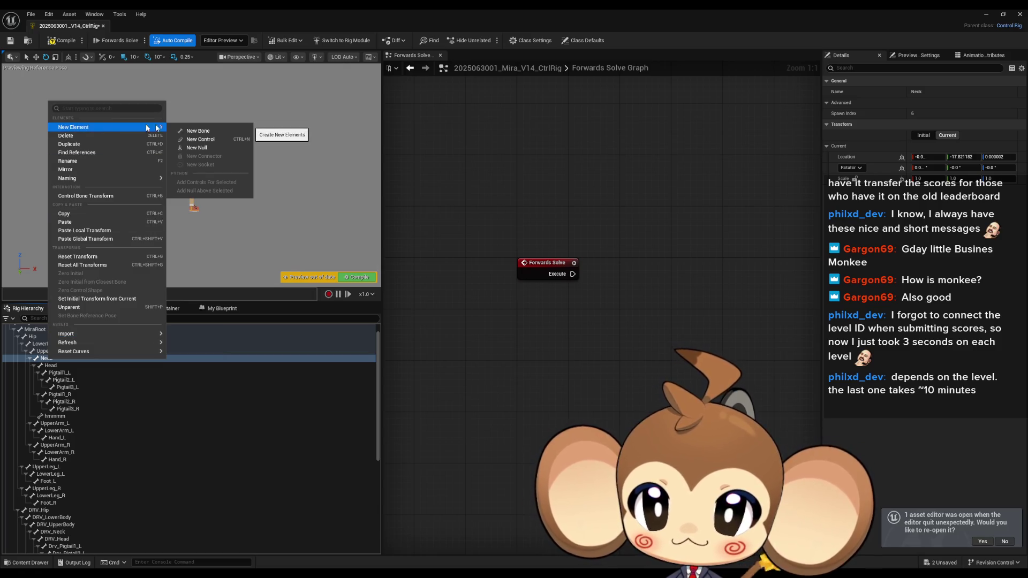
left_click(229, 137)
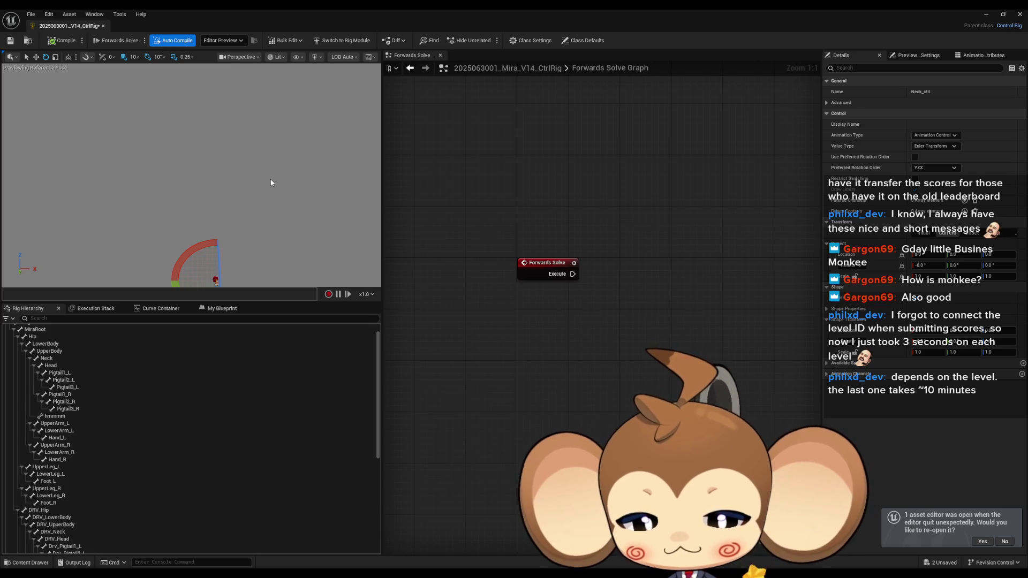
- Frame Mira and the new neck control in the preview viewport
left_click_drag(266, 175, 261, 176)
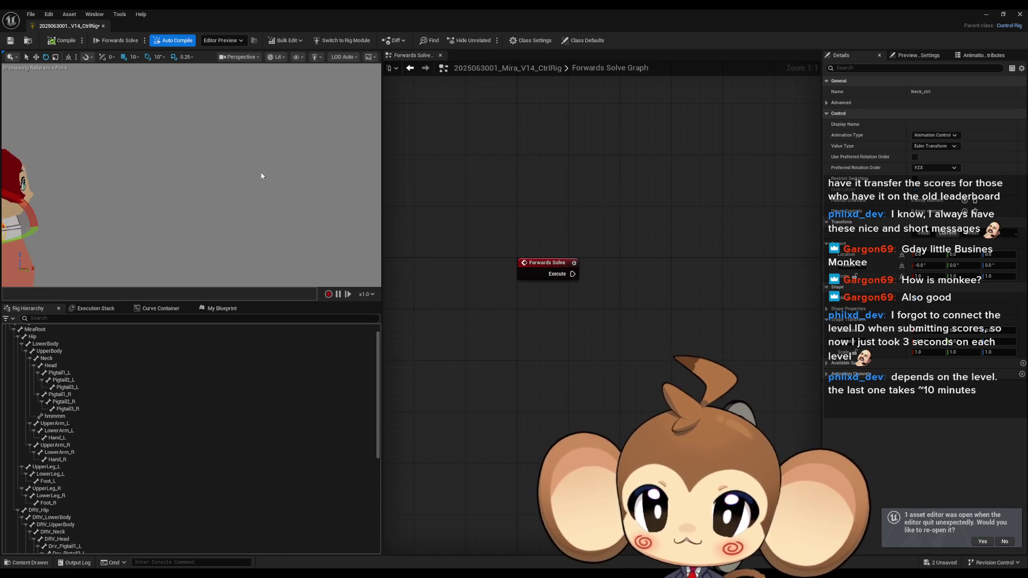
key("f")
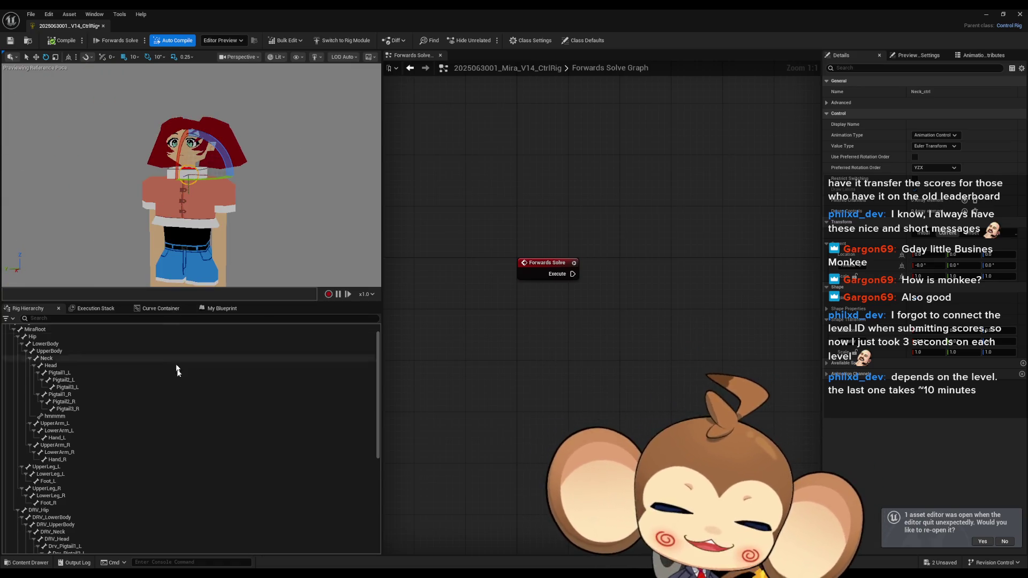
scroll(178, 370, "down", 10)
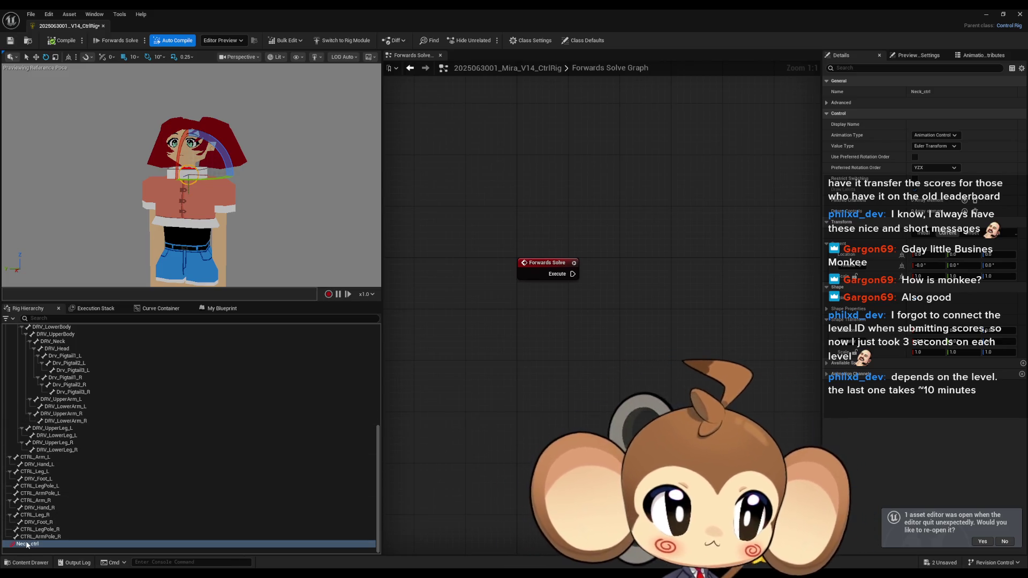
key("F1")
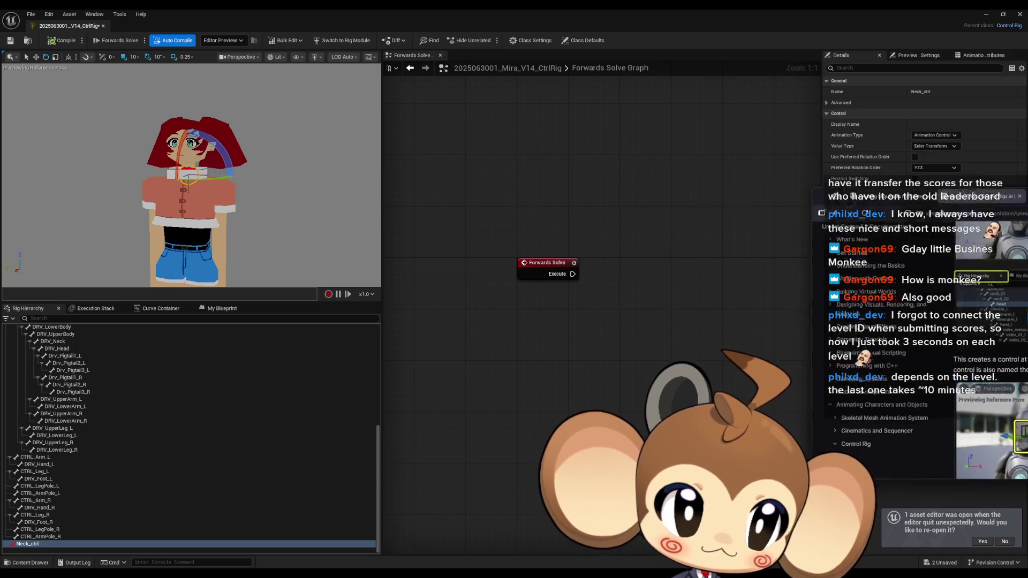
- Scroll the Create Control section to the unparenting note and maximize the docs window
mouse_move(1025, 192)
left_mouse_down()
mouse_move(612, 185)
mouse_move(651, 150)
left_mouse_up()
scroll(679, 292, "down", 3)
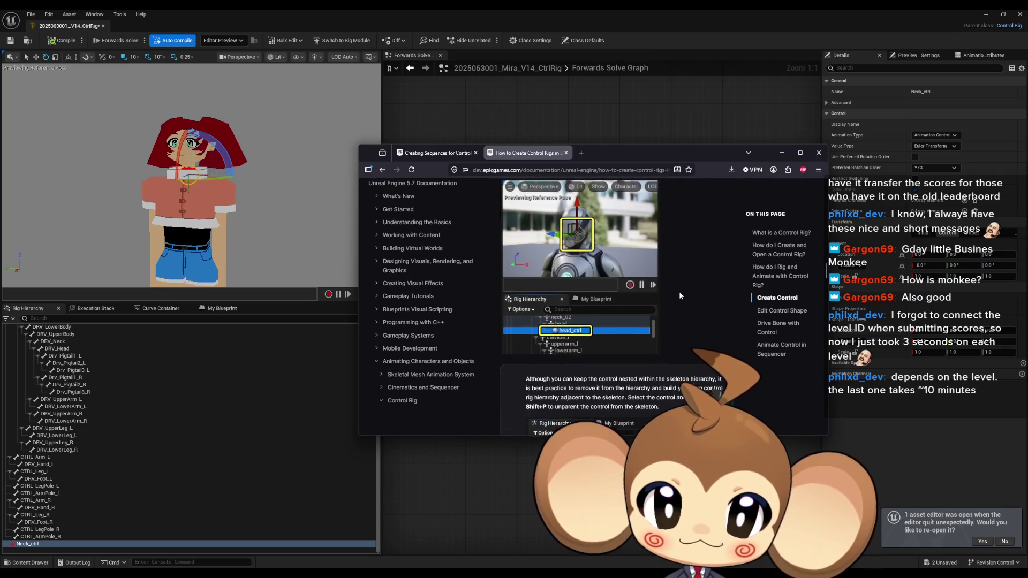
scroll(677, 295, "up", 1)
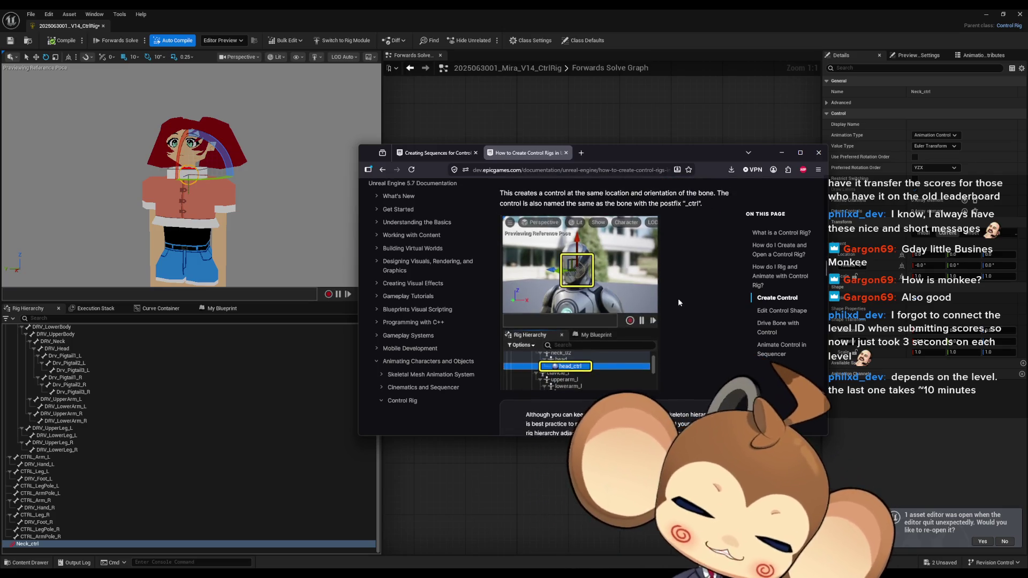
scroll(677, 298, "up", 1)
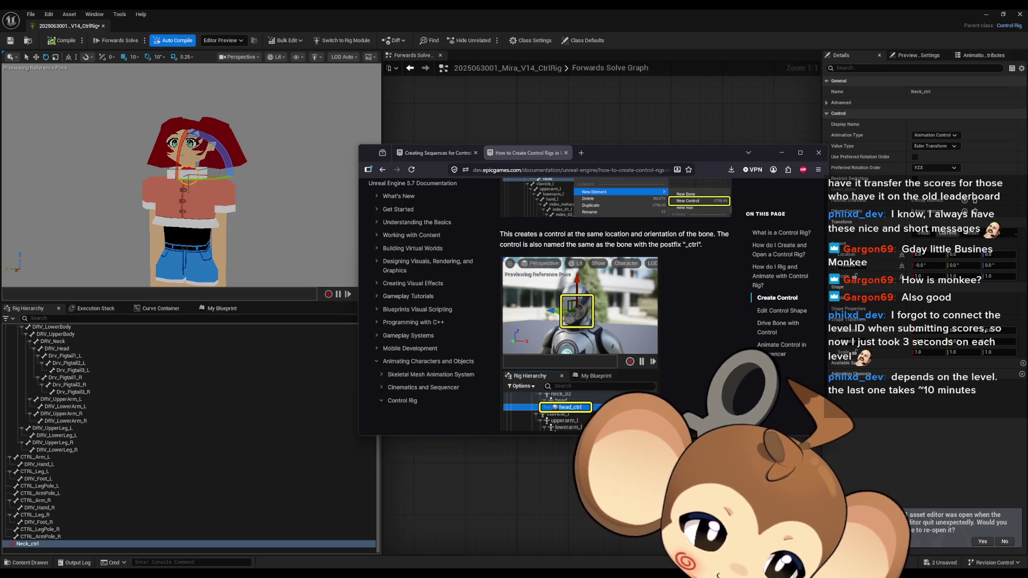
scroll(702, 334, "down", 1)
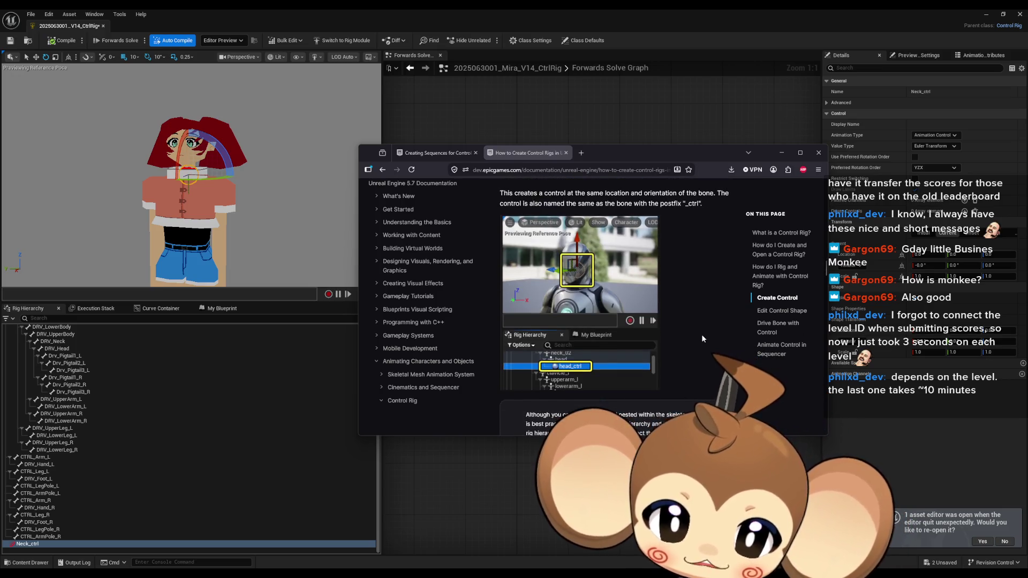
scroll(692, 329, "up", 2)
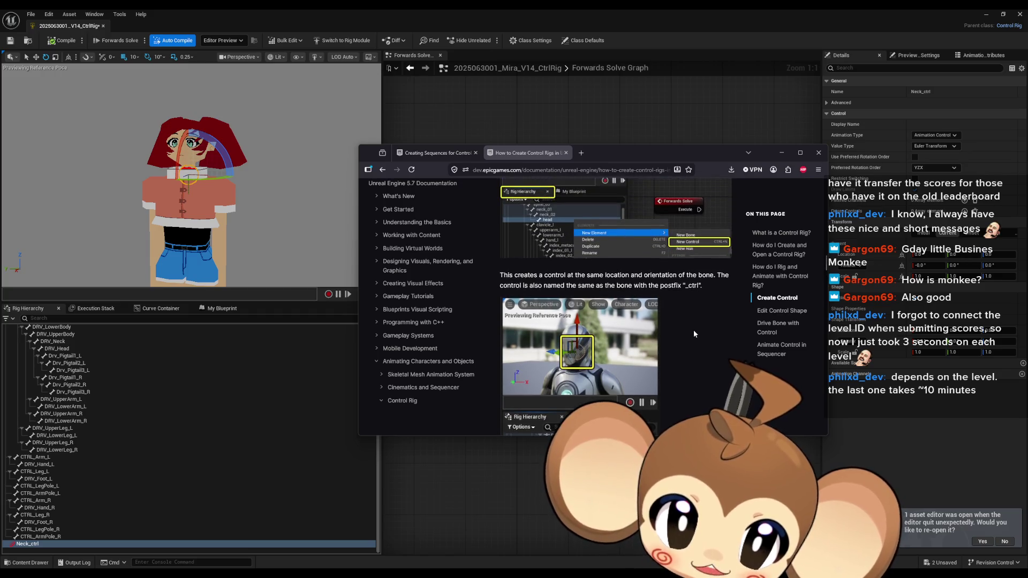
scroll(691, 311, "down", 3)
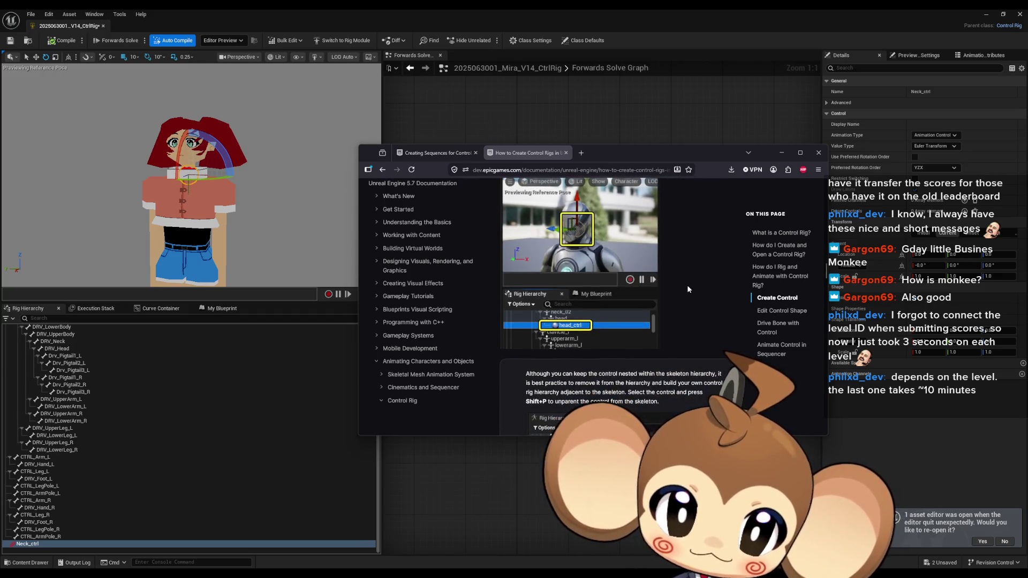
scroll(688, 289, "down", 4)
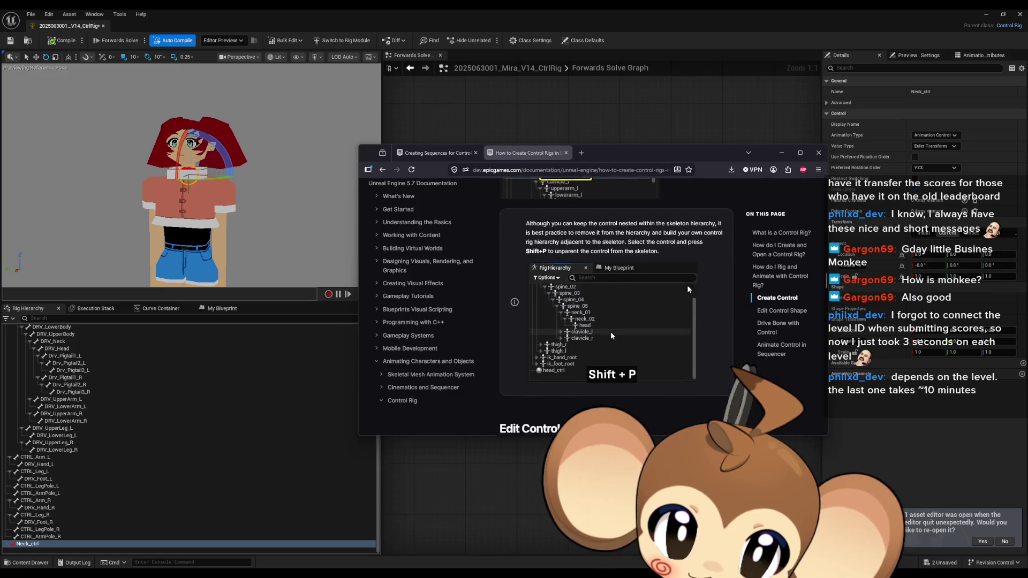
double_click(644, 151)
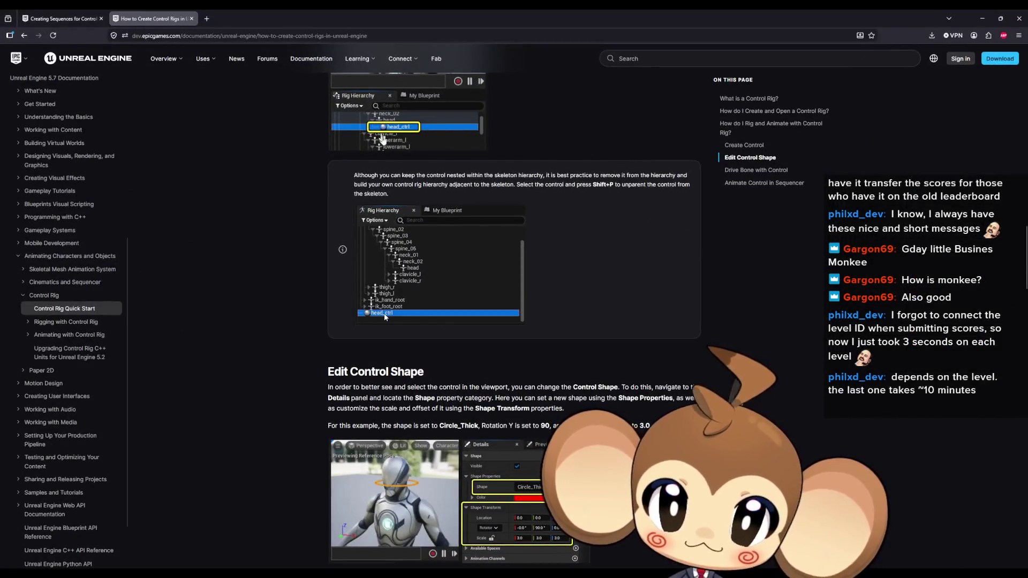
- Highlight the notes on nesting the control and unparenting it from the skeleton
left_click_drag(384, 185, 529, 175)
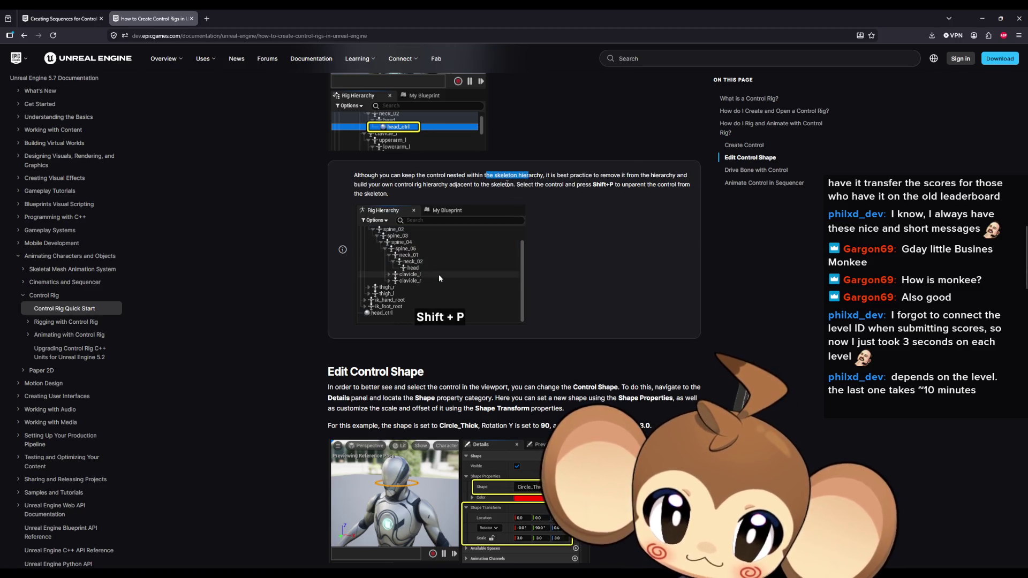
left_click_drag(507, 184, 653, 192)
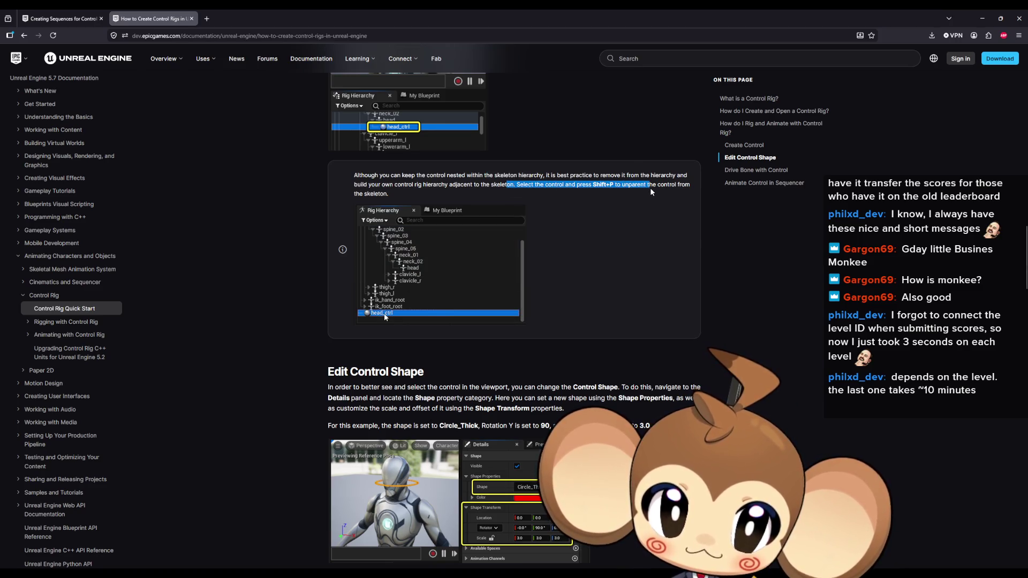
scroll(571, 199, "down", 2)
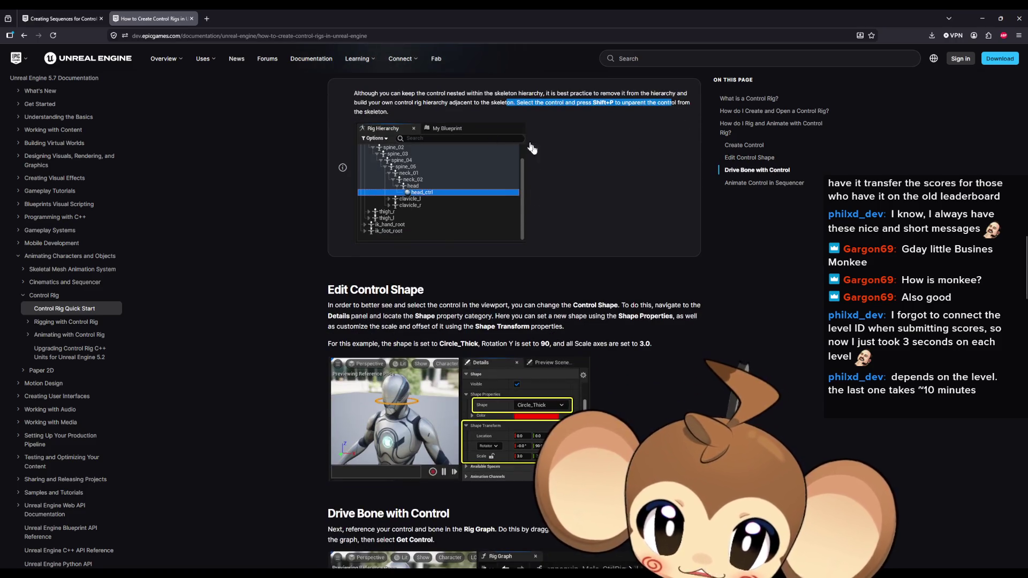
scroll(562, 198, "down", 1)
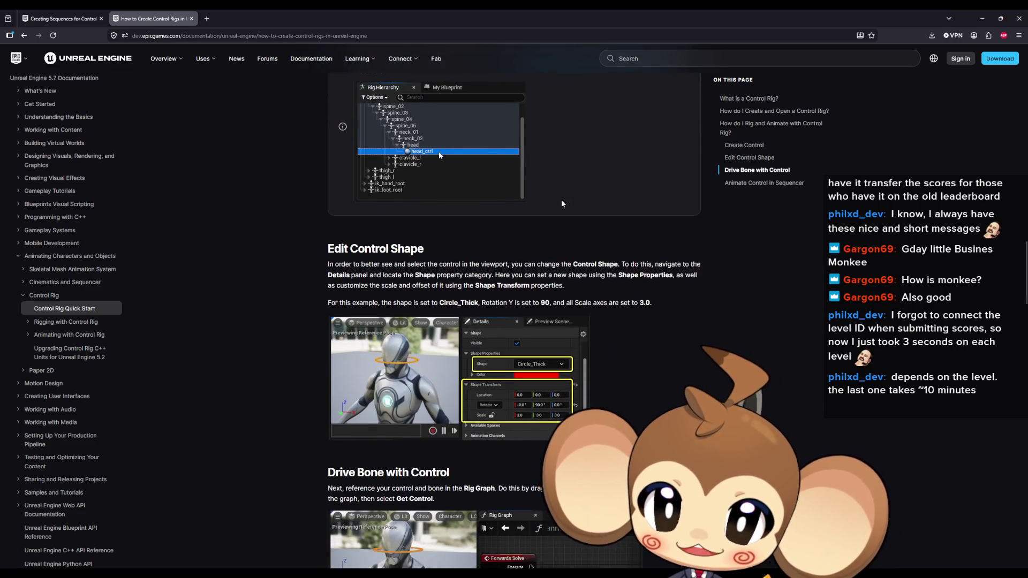
- Highlight the Edit Control Shape passage on changing the shape, then restore the docs window
left_click_drag(343, 256, 412, 252)
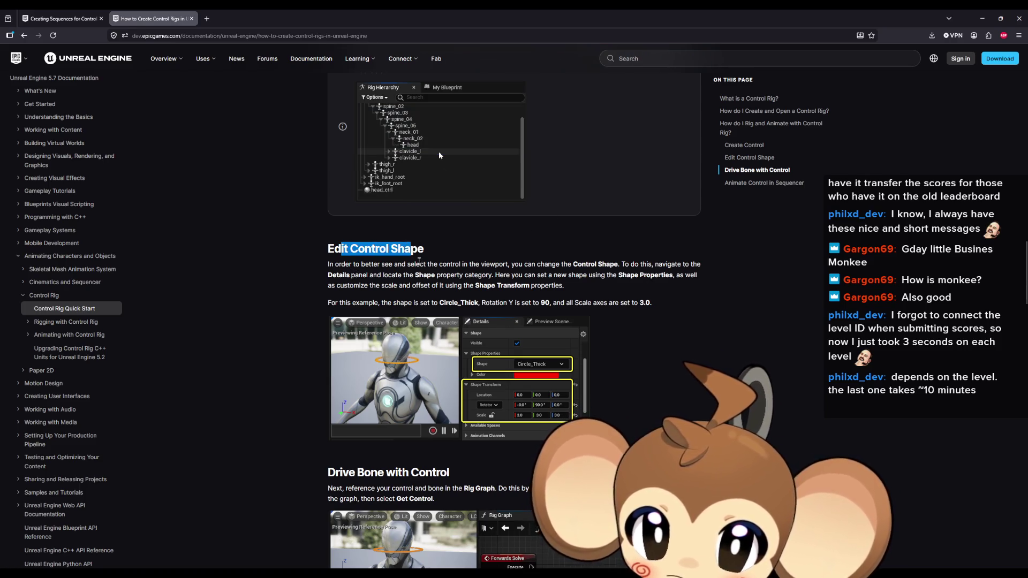
left_click_drag(340, 264, 453, 264)
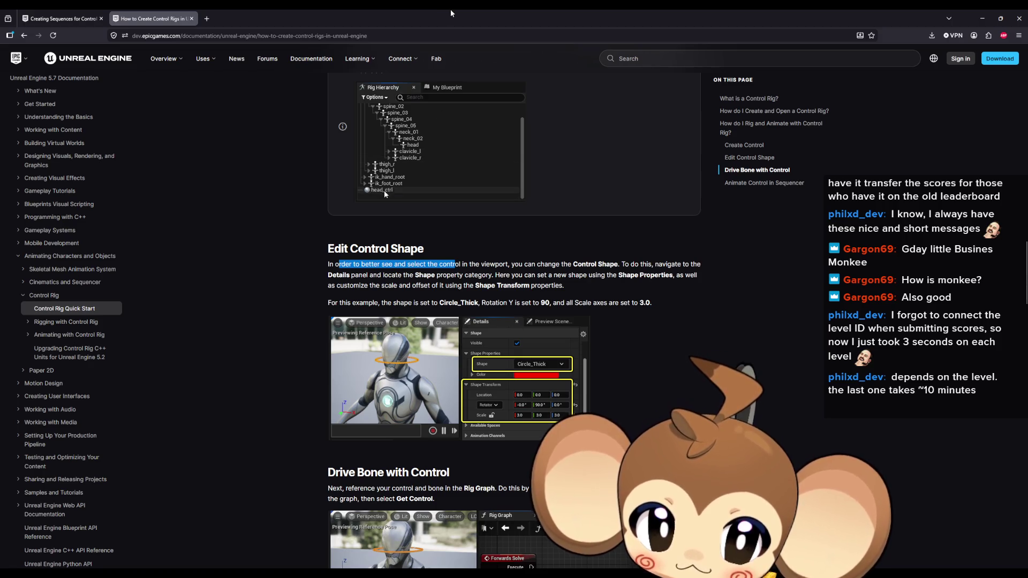
left_click_drag(537, 264, 654, 265)
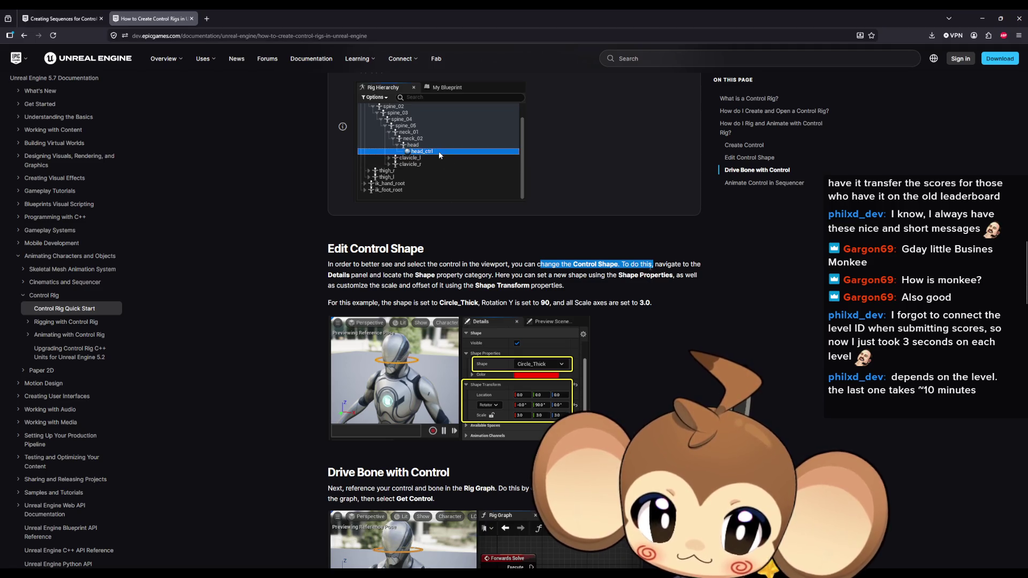
double_click(526, 13)
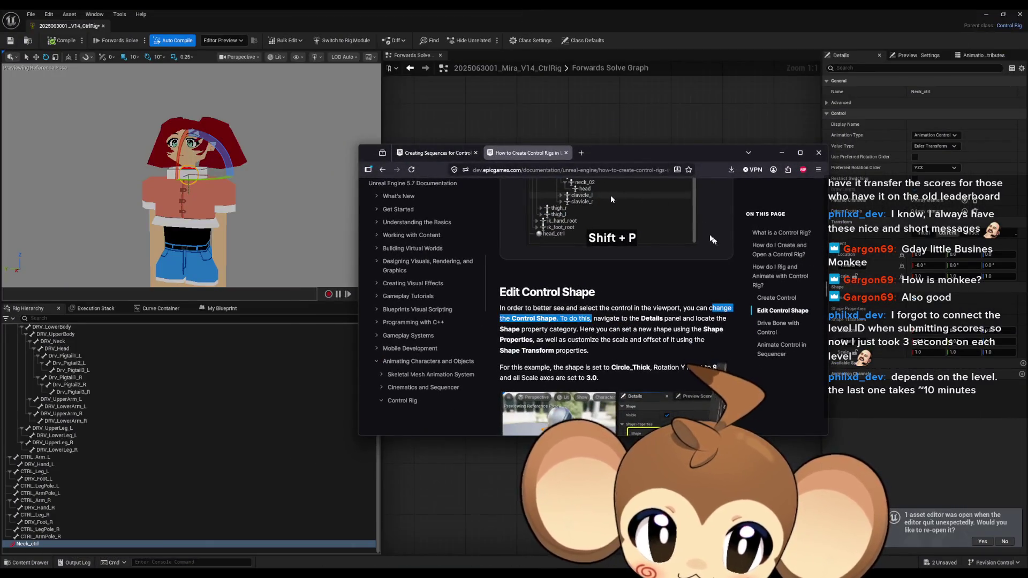
- Expand Neck_ctrl's Shape Properties and try the Arrow2_Thin shape
mouse_move(689, 153)
left_mouse_down()
mouse_move(664, 152)
mouse_move(956, 300)
mouse_move(1027, 295)
left_mouse_up()
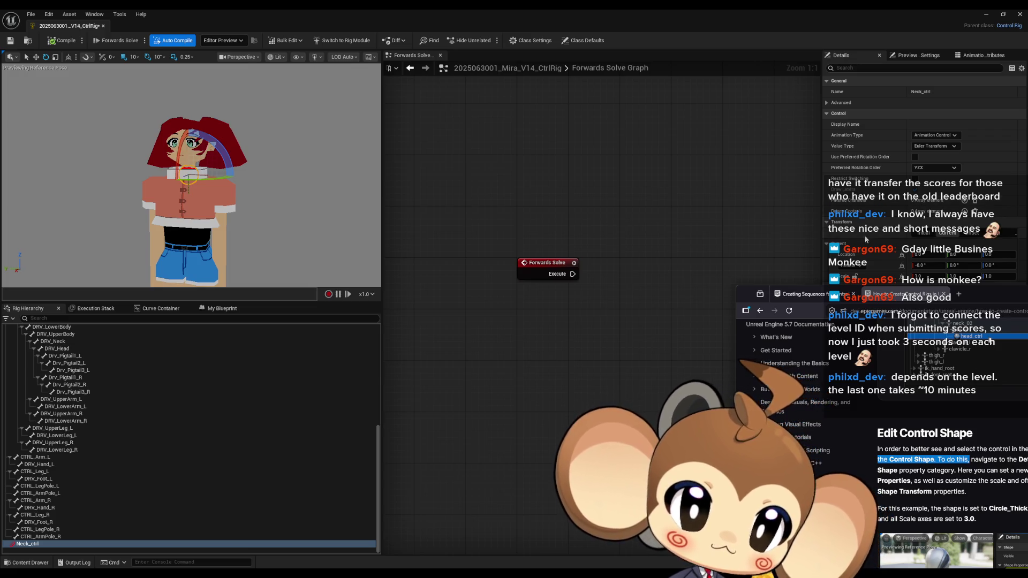
left_click_drag(992, 299, 392, 82)
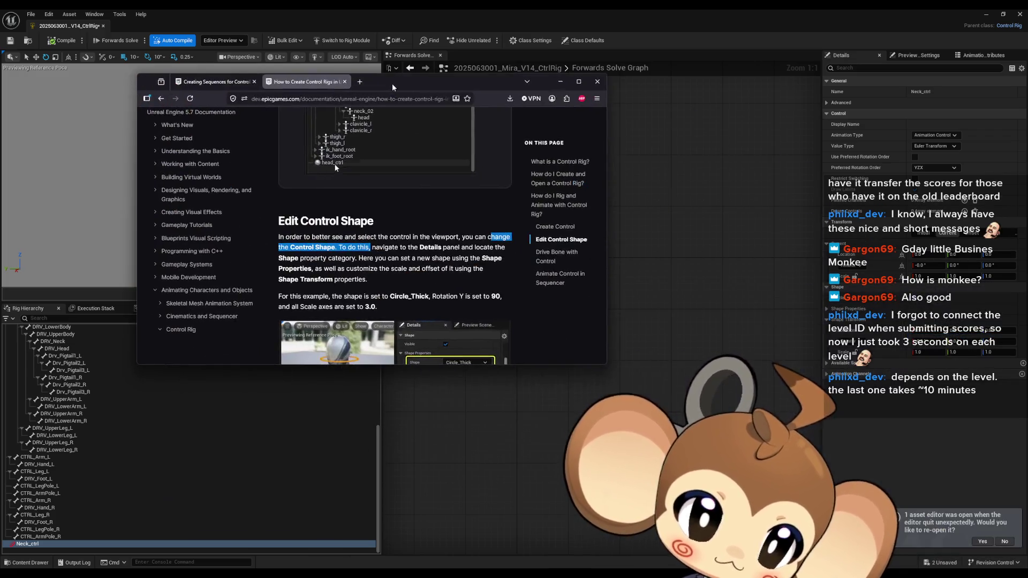
key("alt+Tab")
left_click(827, 309)
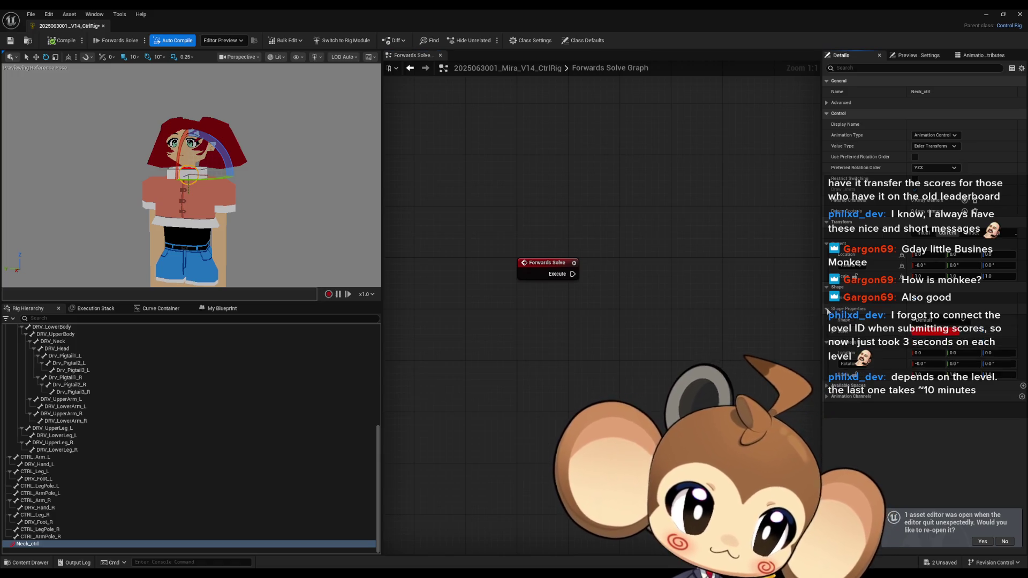
left_click(926, 322)
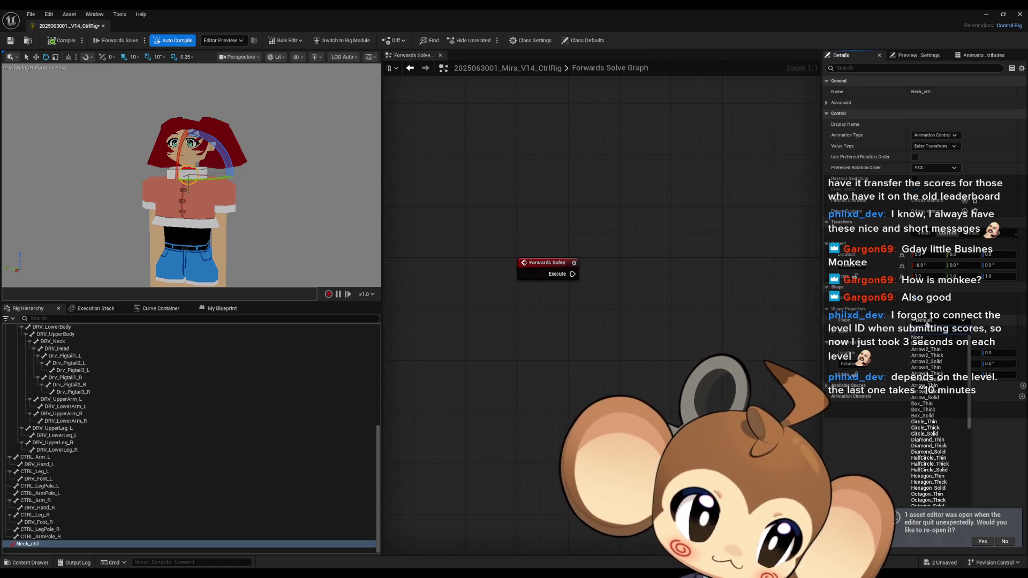
left_click(929, 350)
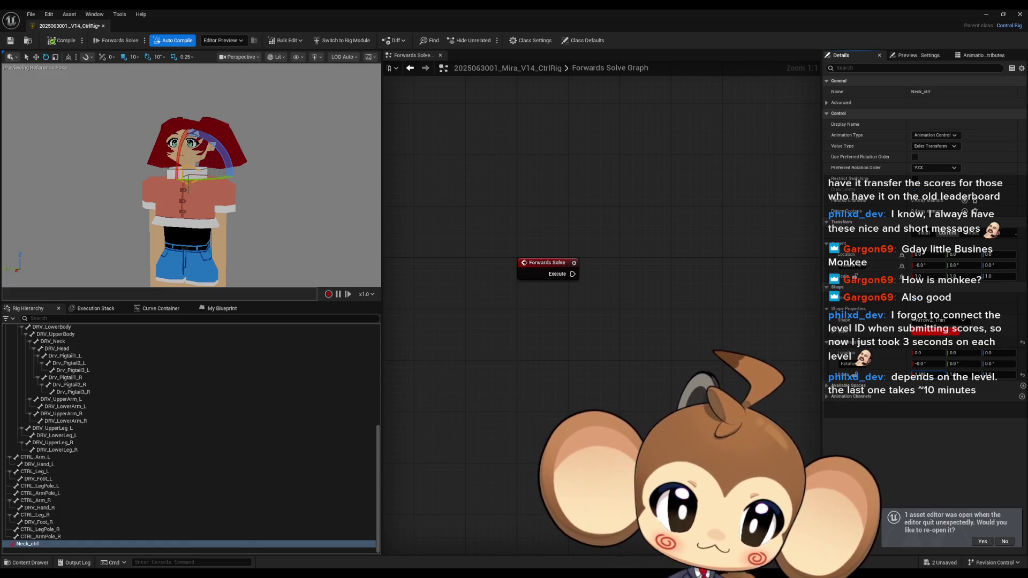
left_click(855, 382)
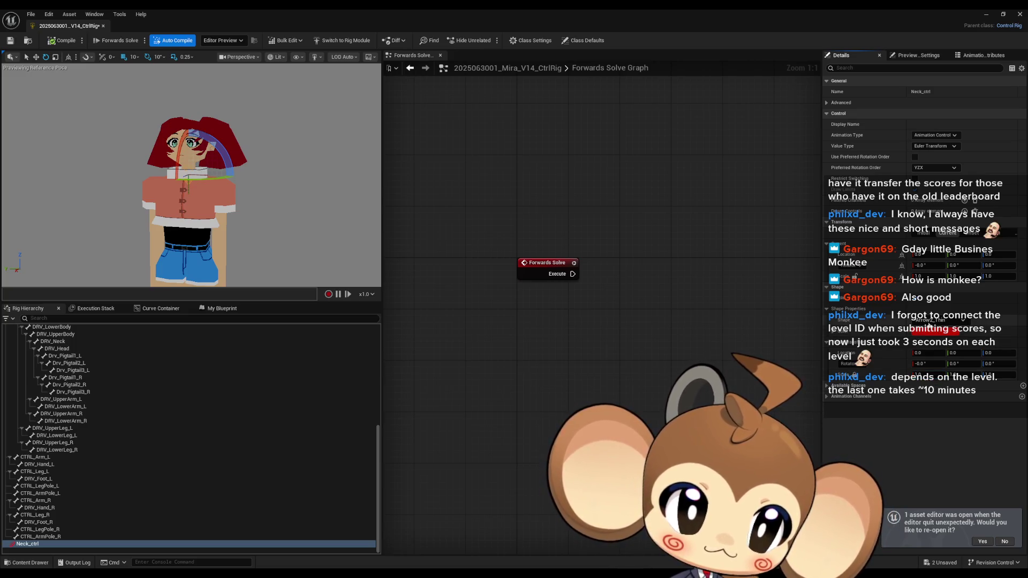
- Try the RoundedSquare_Thick shape with an X rotation of 99
left_click(930, 321)
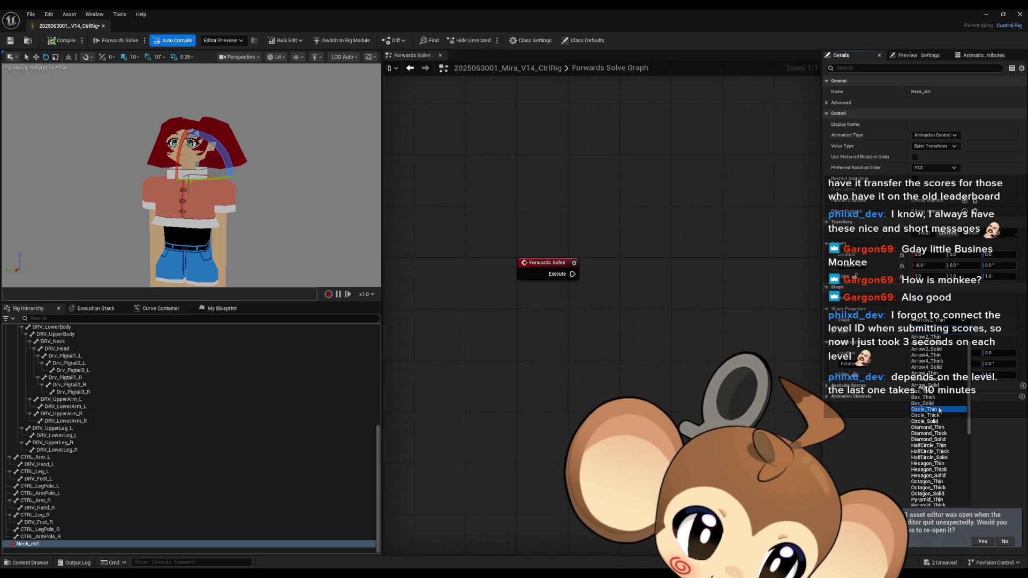
scroll(941, 406, "down", 3)
scroll(942, 456, "down", 3)
scroll(945, 449, "down", 3)
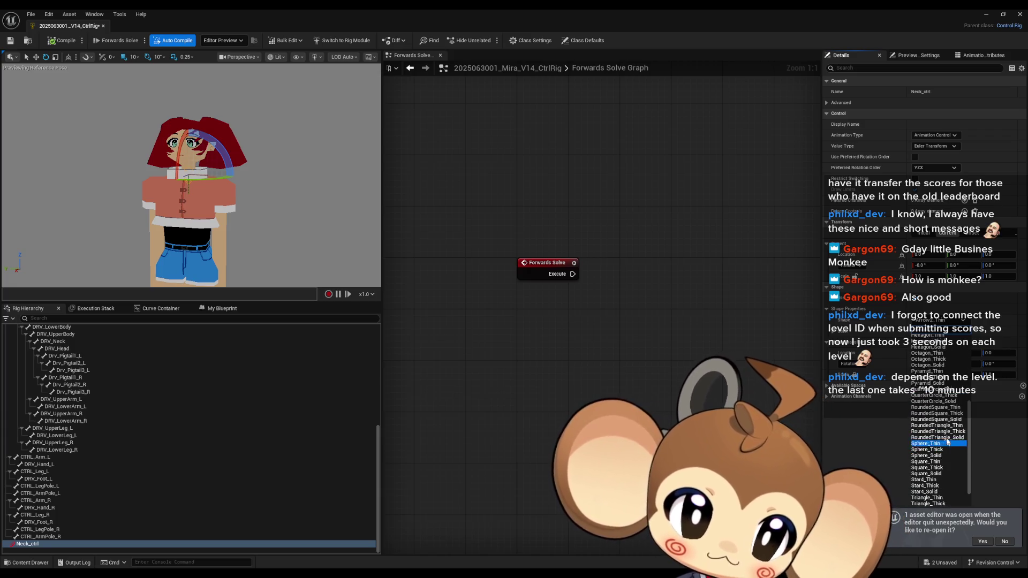
left_click(958, 414)
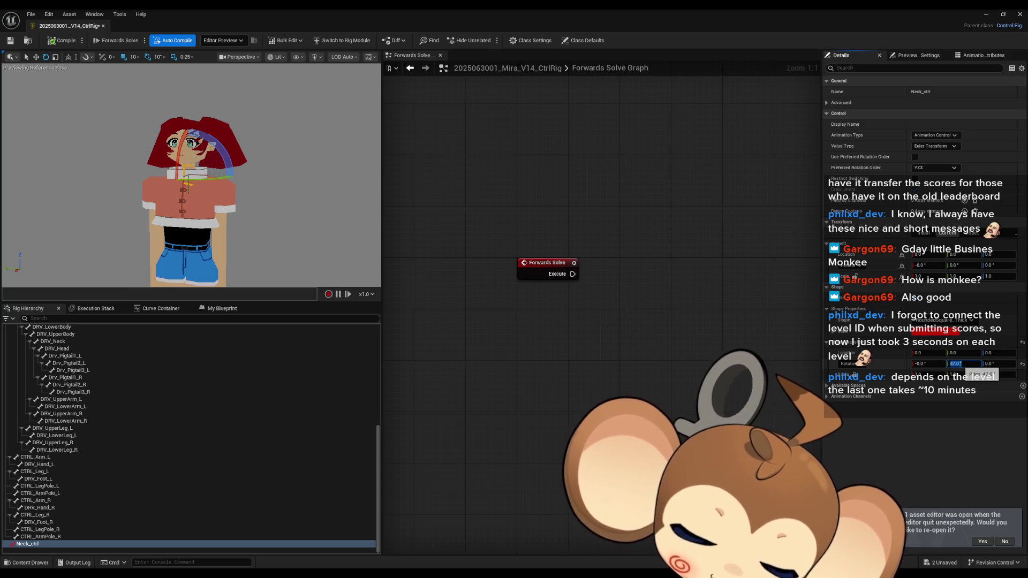
left_click(924, 363)
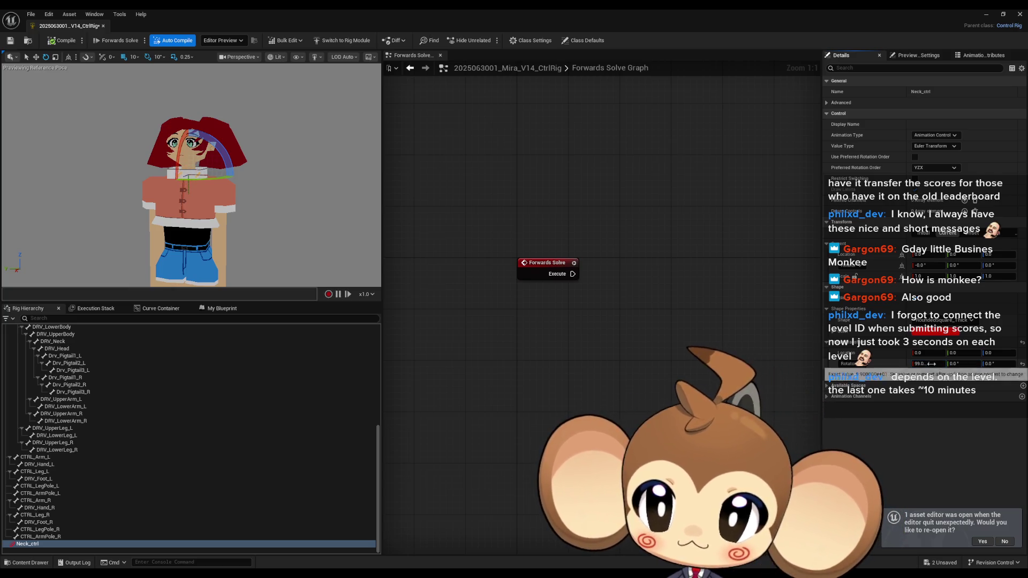
type("99")
key("Return")
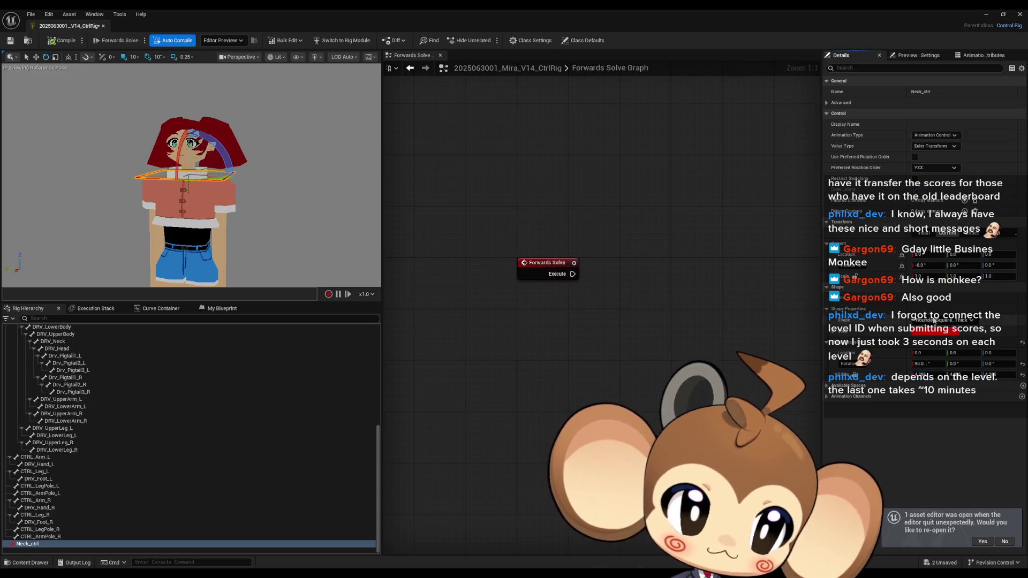
- Try Sphere_Thin and a solid circle, settling on Circle_Thick around the neck
left_click(933, 320)
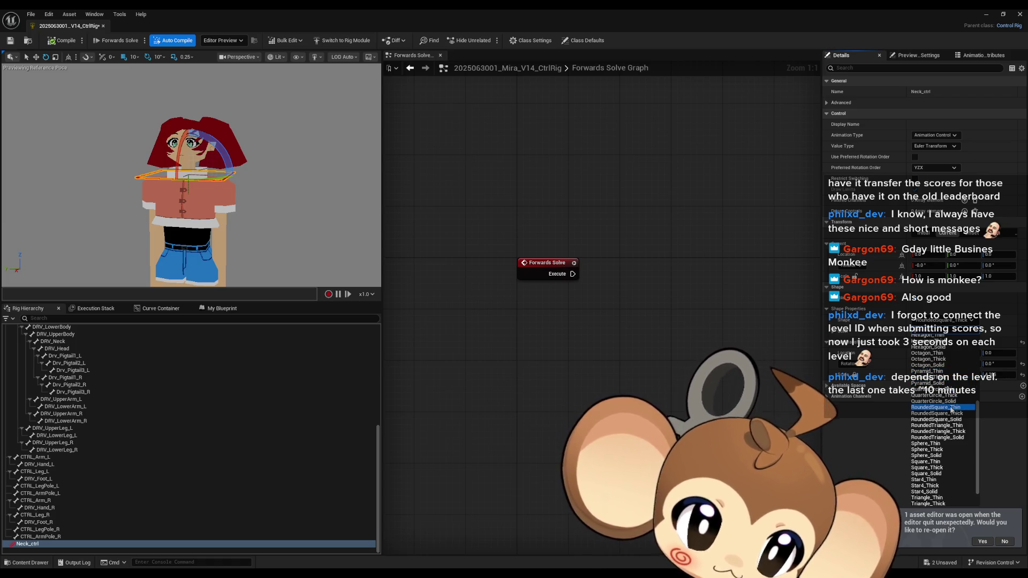
scroll(958, 431, "down", 1)
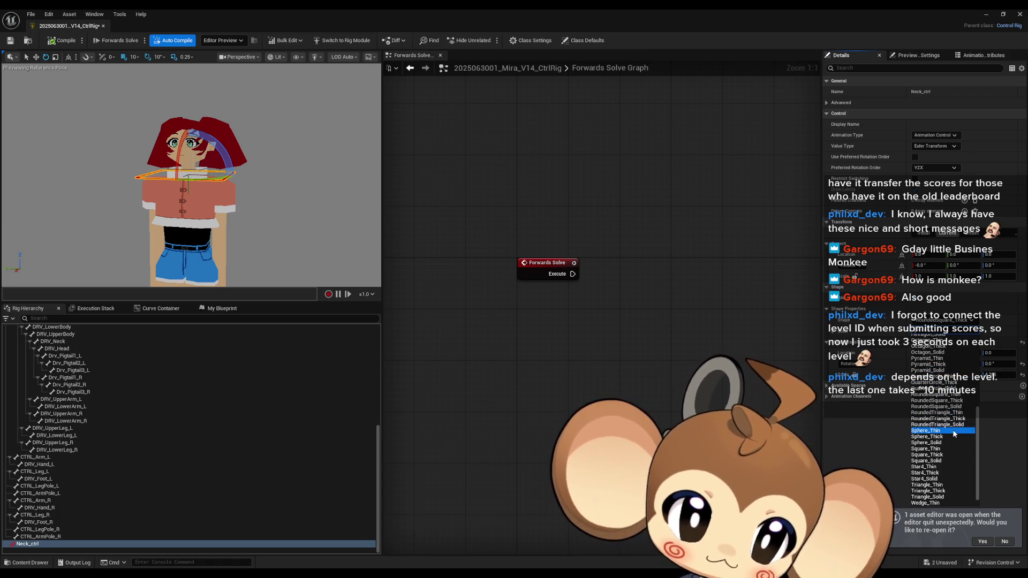
left_click(942, 431)
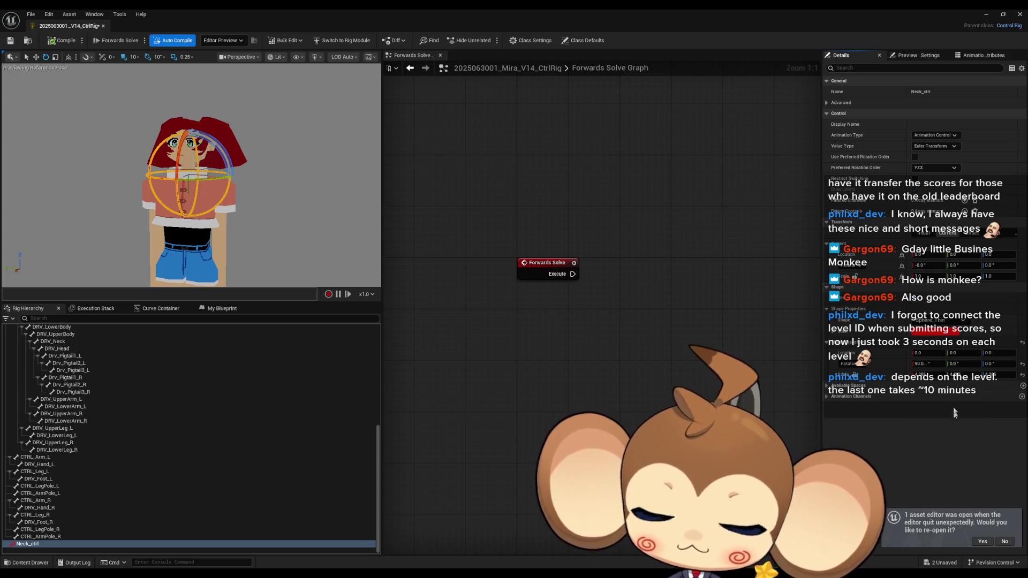
left_click(937, 320)
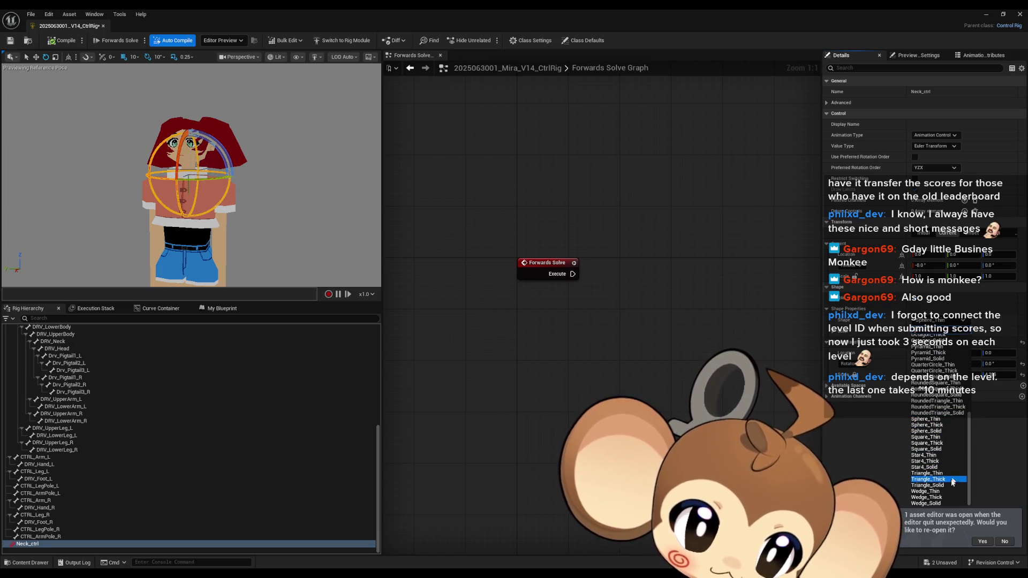
scroll(951, 474, "up", 10)
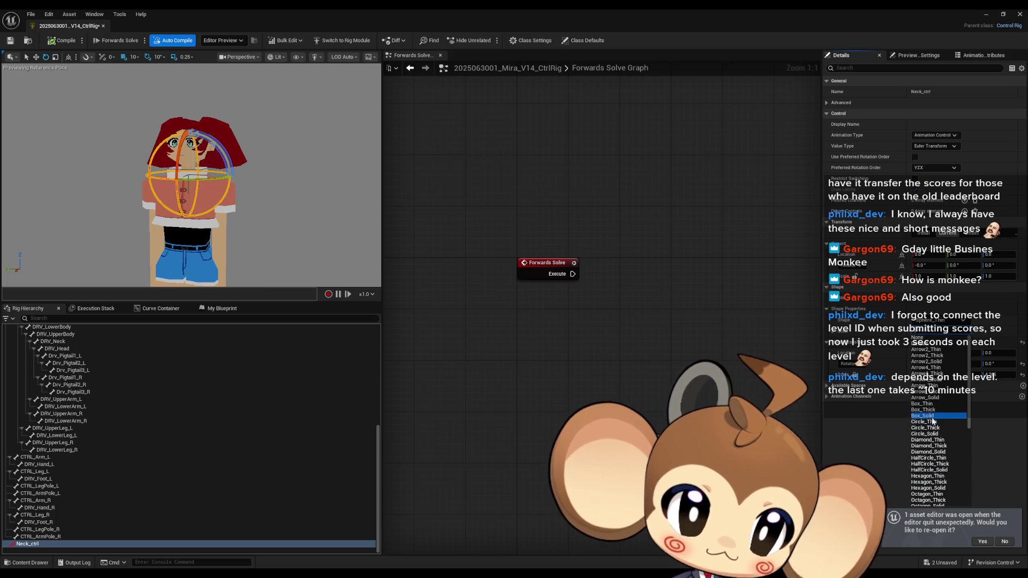
left_click(944, 432)
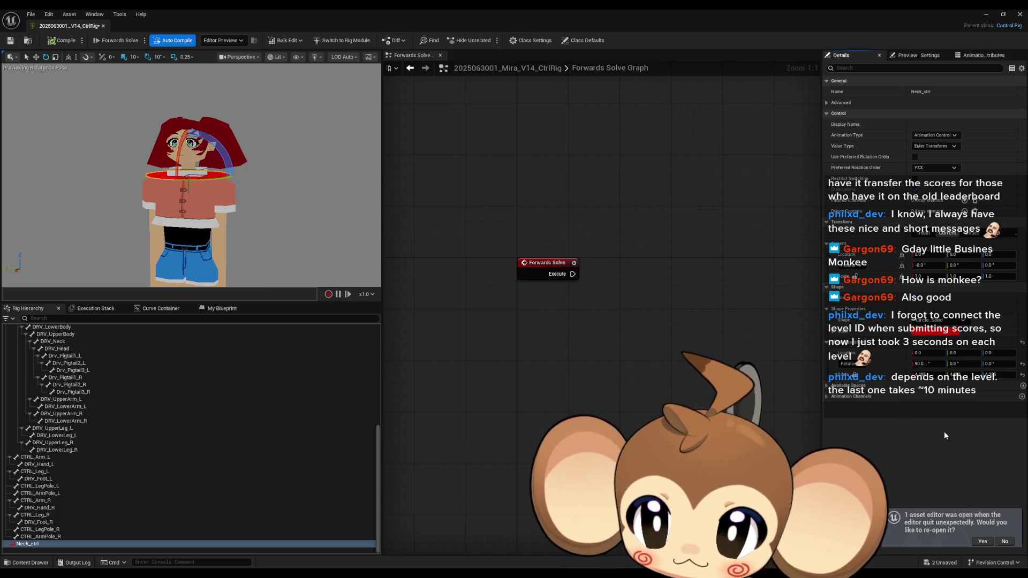
left_click(934, 321)
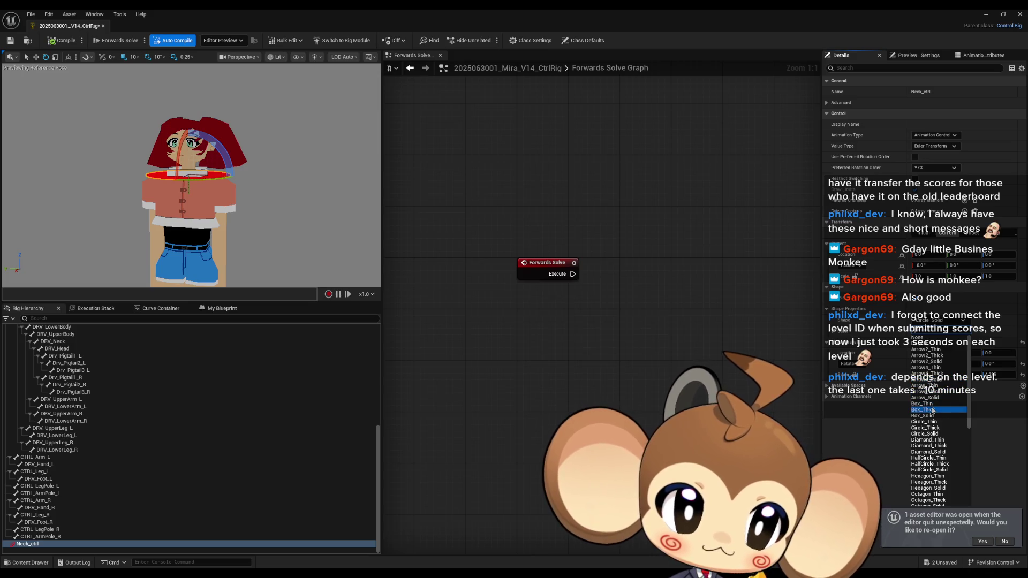
left_click(930, 428)
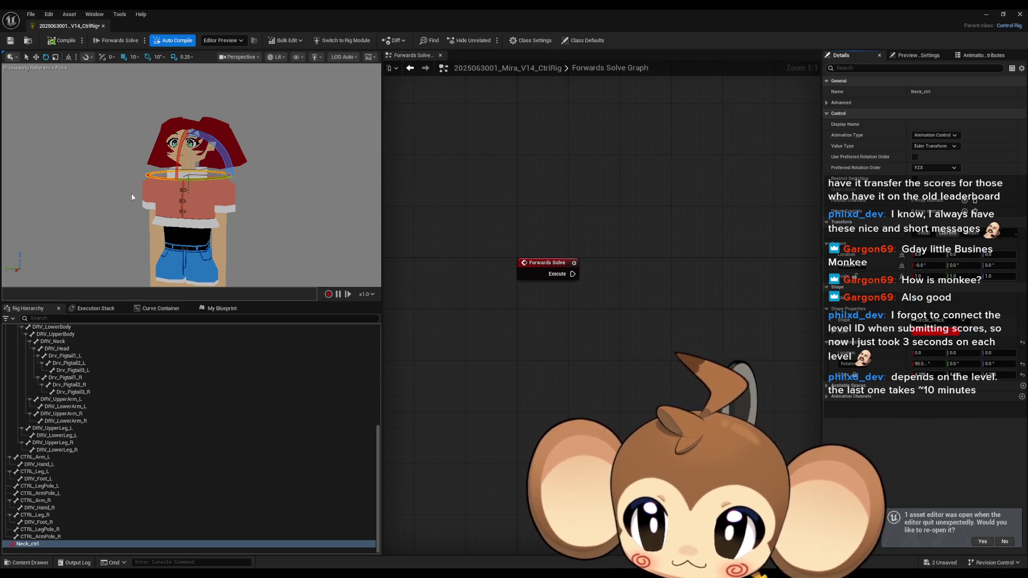
mouse_move(171, 163)
left_mouse_down()
mouse_move(185, 155)
mouse_move(174, 161)
mouse_move(184, 158)
mouse_move(262, 230)
left_mouse_up()
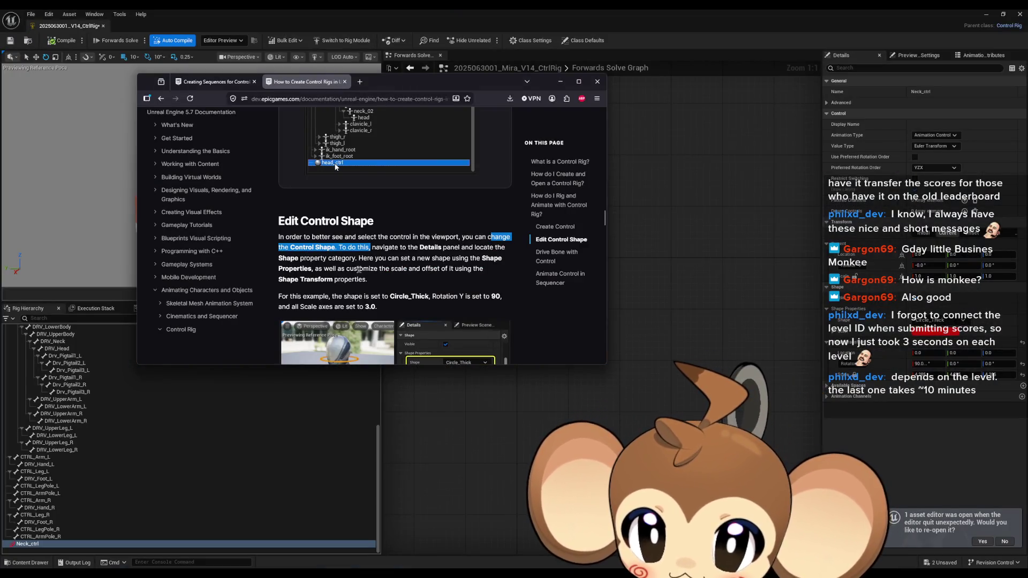
- Highlight the Edit Control Shape instructions, including the Circle_Thick example
left_click_drag(318, 259, 444, 258)
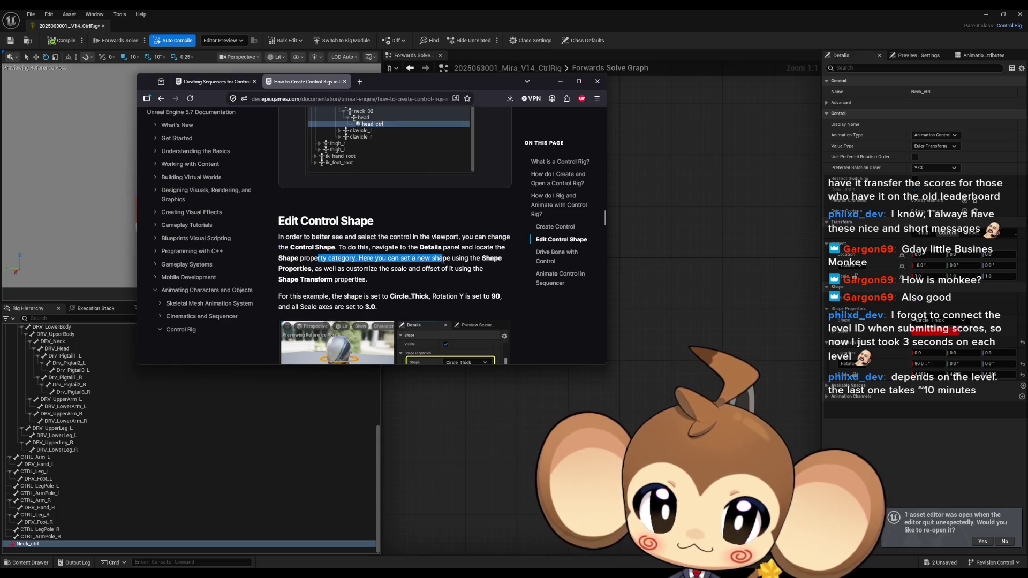
left_click_drag(300, 269, 483, 269)
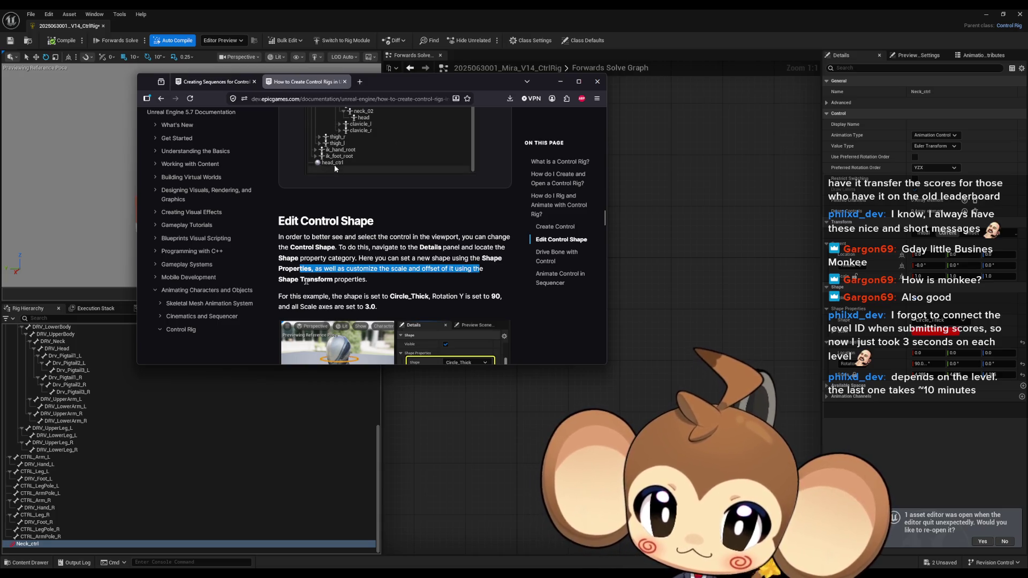
left_click_drag(300, 279, 357, 280)
scroll(290, 257, "down", 1)
left_click_drag(291, 256, 423, 256)
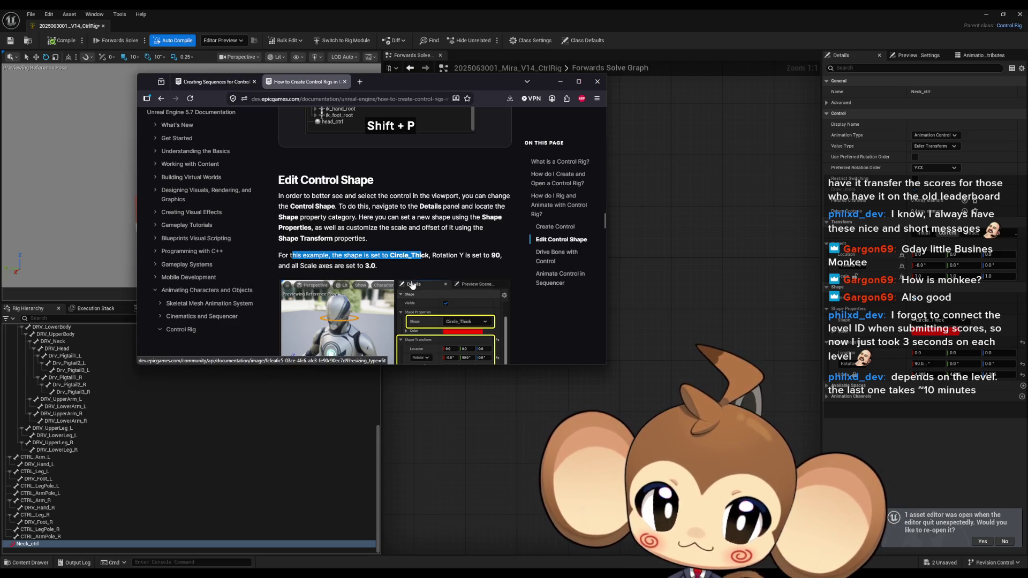
- Scroll to Drive Bone with Control and drag Neck_ctrl into the graph as a Get Transform node
scroll(417, 263, "down", 5)
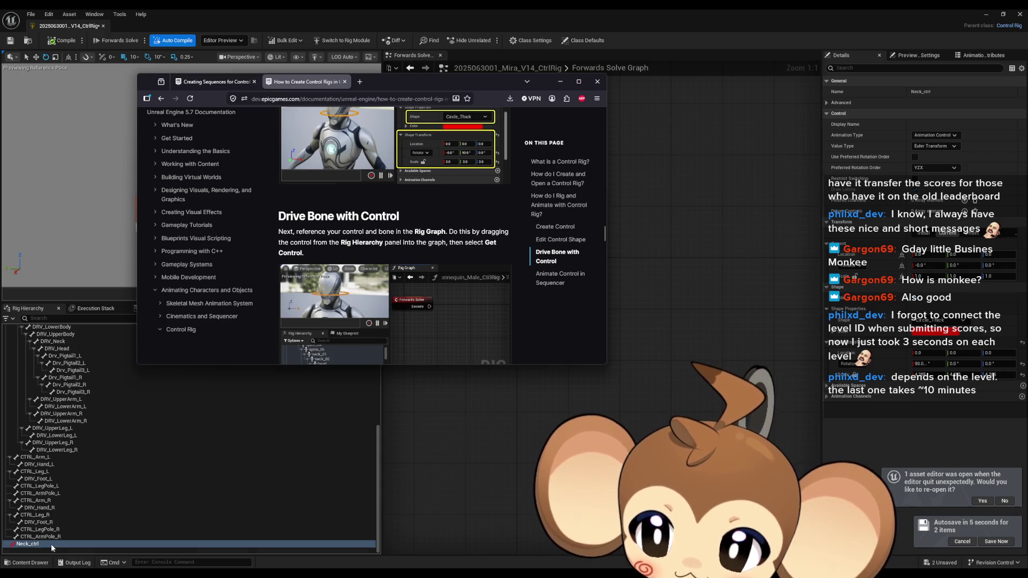
mouse_move(27, 543)
left_mouse_down()
mouse_move(58, 546)
mouse_move(603, 382)
mouse_move(653, 276)
left_mouse_up()
left_click(626, 405)
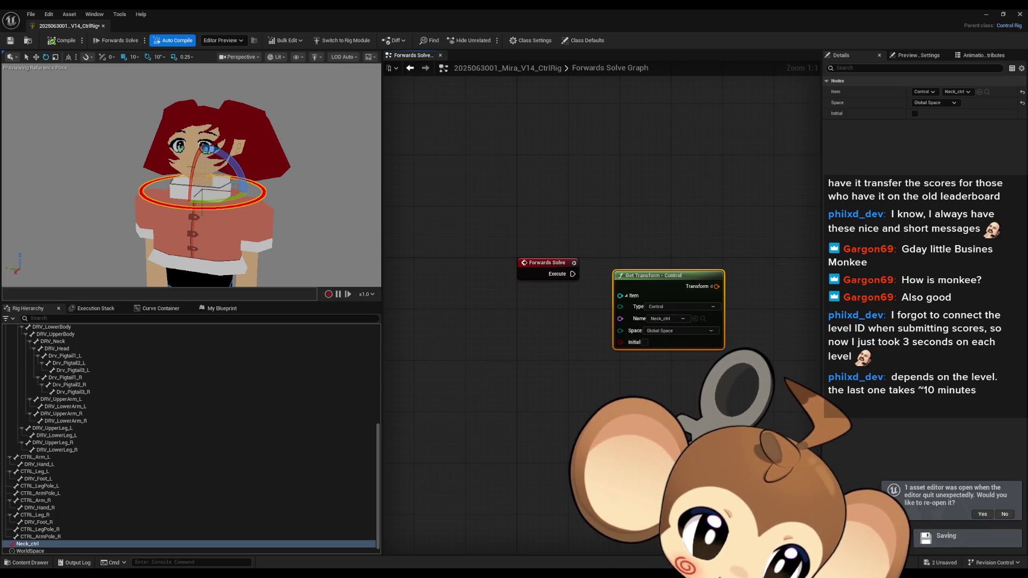
- Read through the Drive Bone with Control instructions in the documentation
key("alt+Tab")
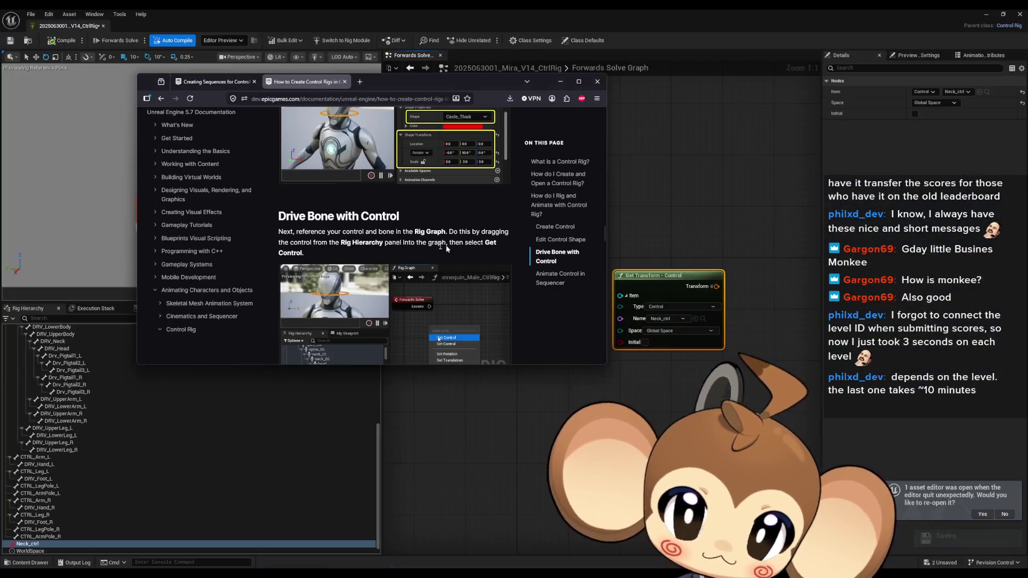
scroll(470, 260, "down", 3)
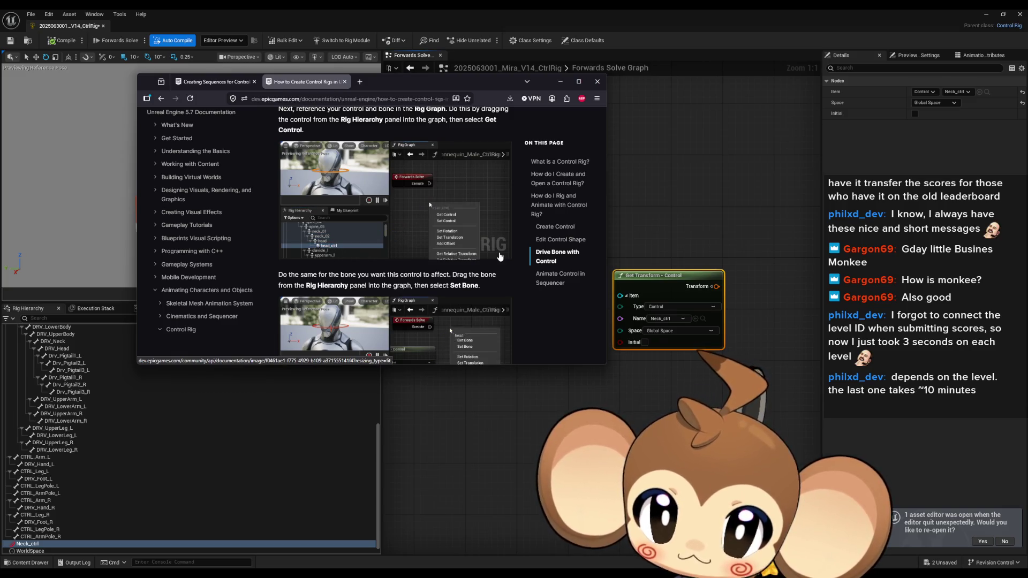
scroll(499, 257, "down", 3)
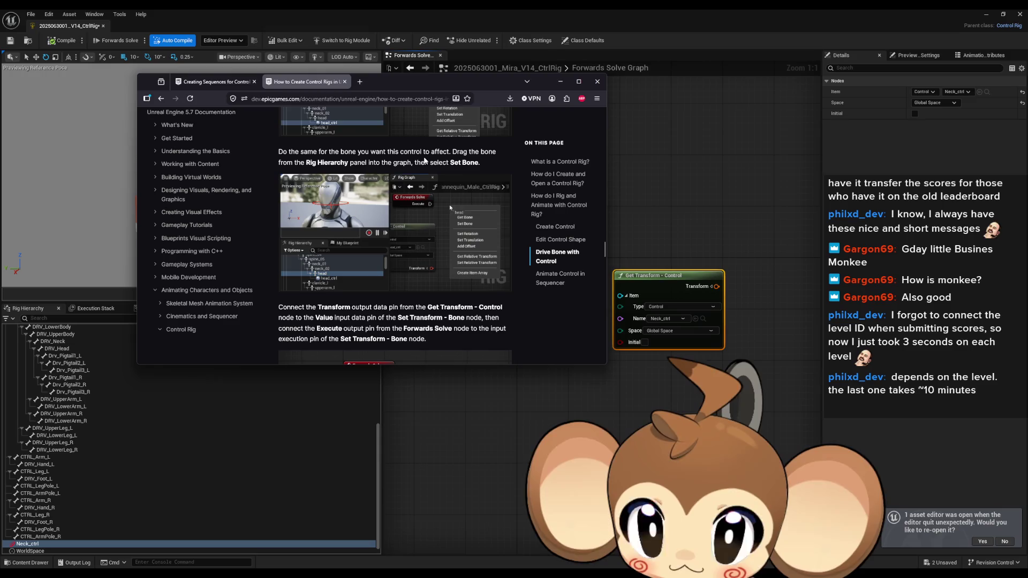
scroll(96, 413, "up", 5)
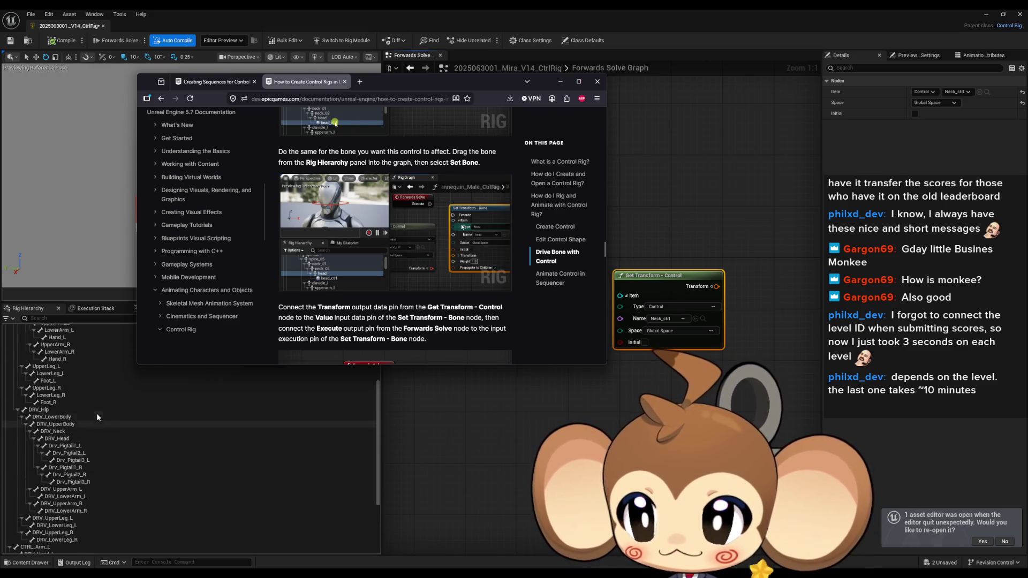
scroll(96, 413, "up", 3)
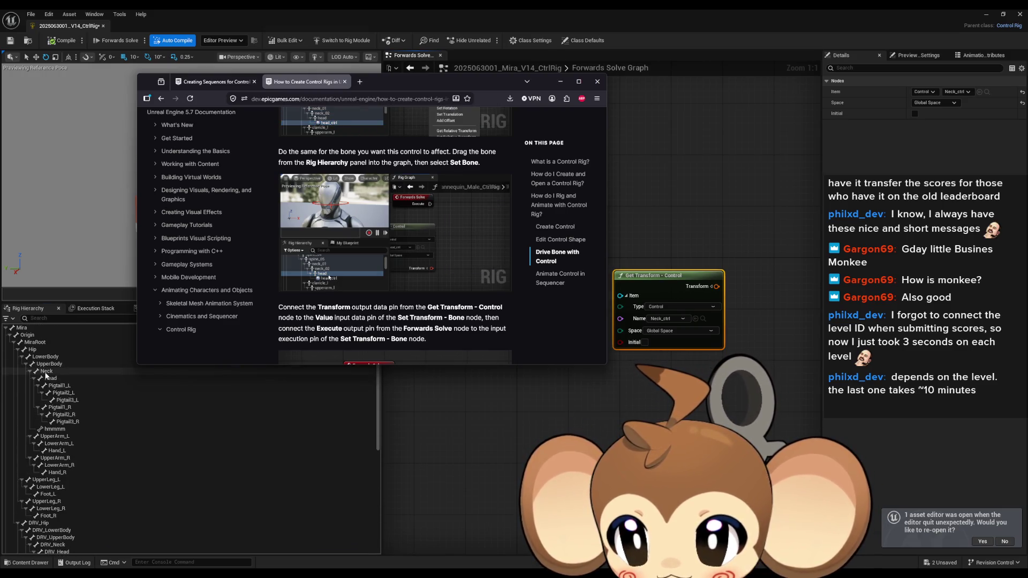
- Drag the Neck bone into the Forwards Solve graph as a Set Transform - Bone node
left_click(47, 371)
left_click_drag(47, 371, 529, 373)
left_click(541, 403)
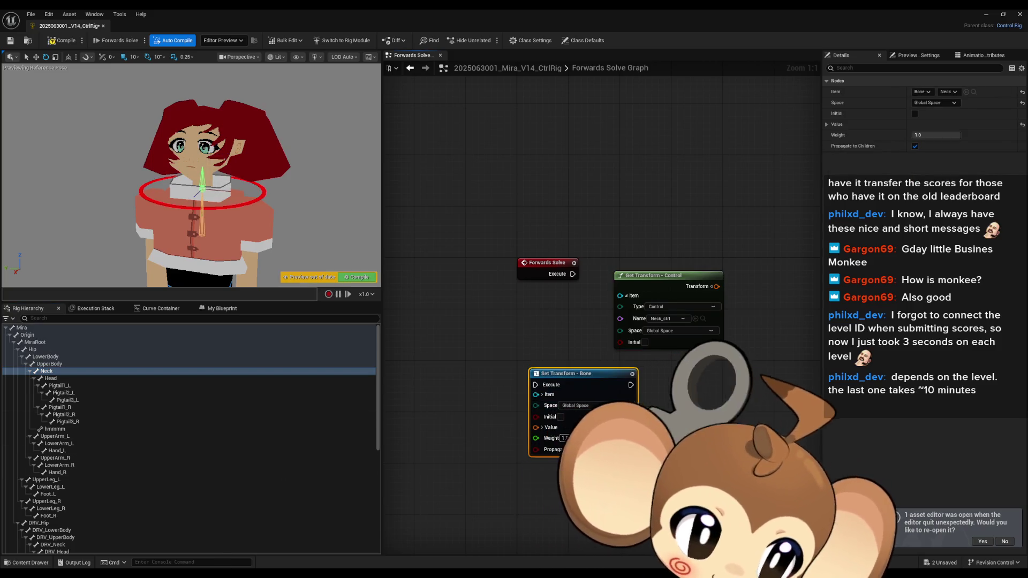
- Return to the documentation and scroll further through the guide
key("alt+Tab")
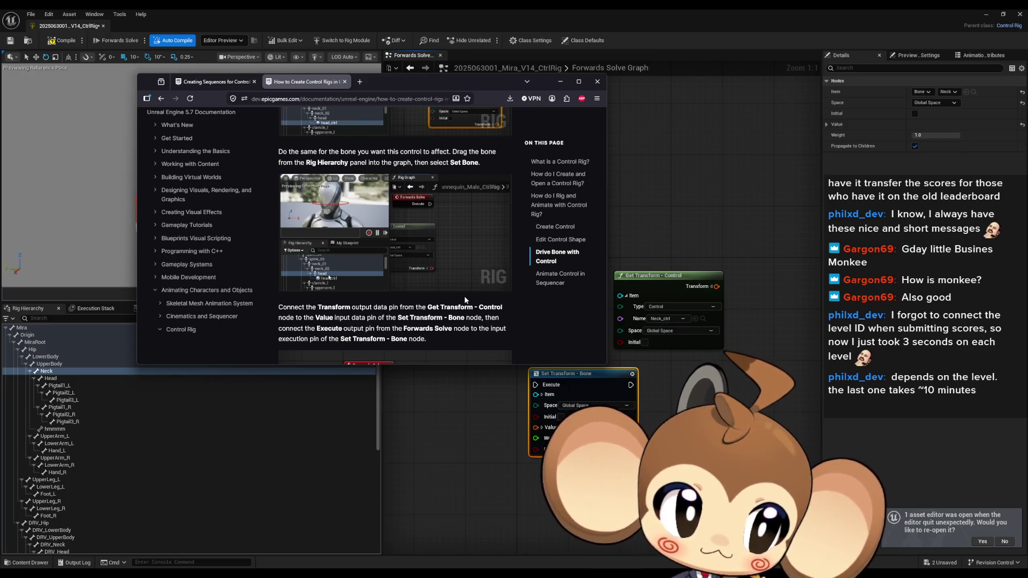
right_click(404, 84)
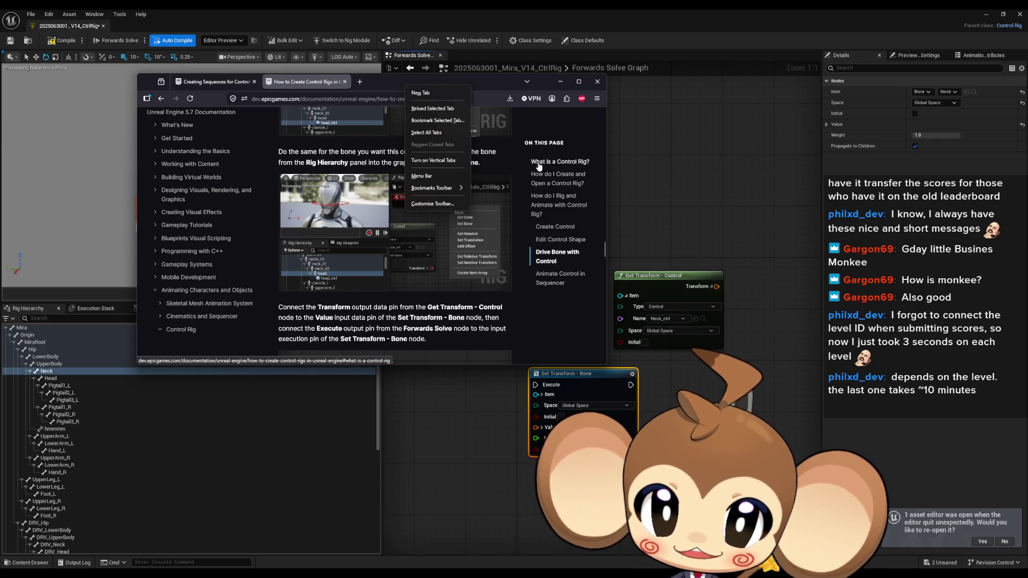
left_click(483, 90)
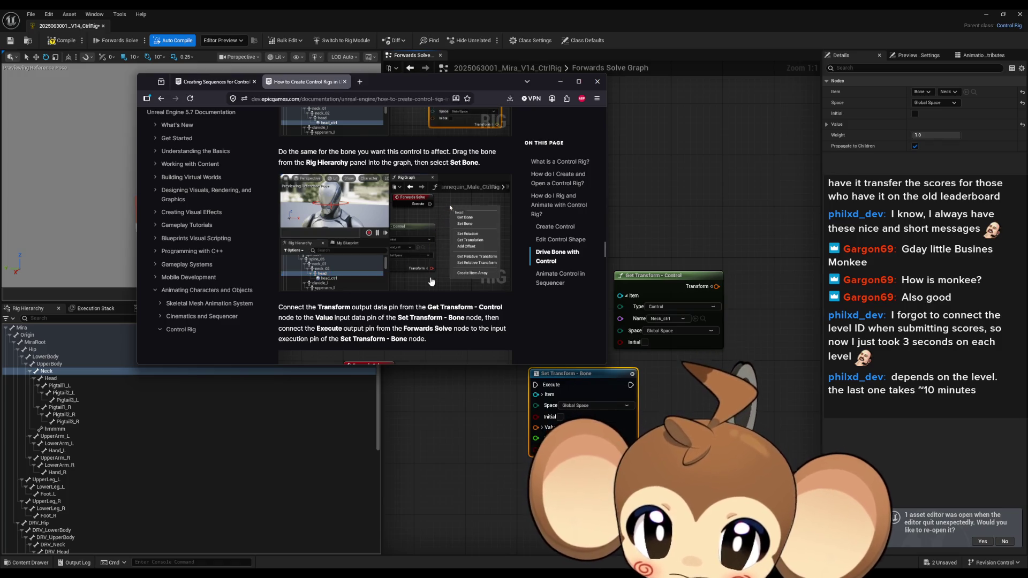
scroll(438, 280, "down", 3)
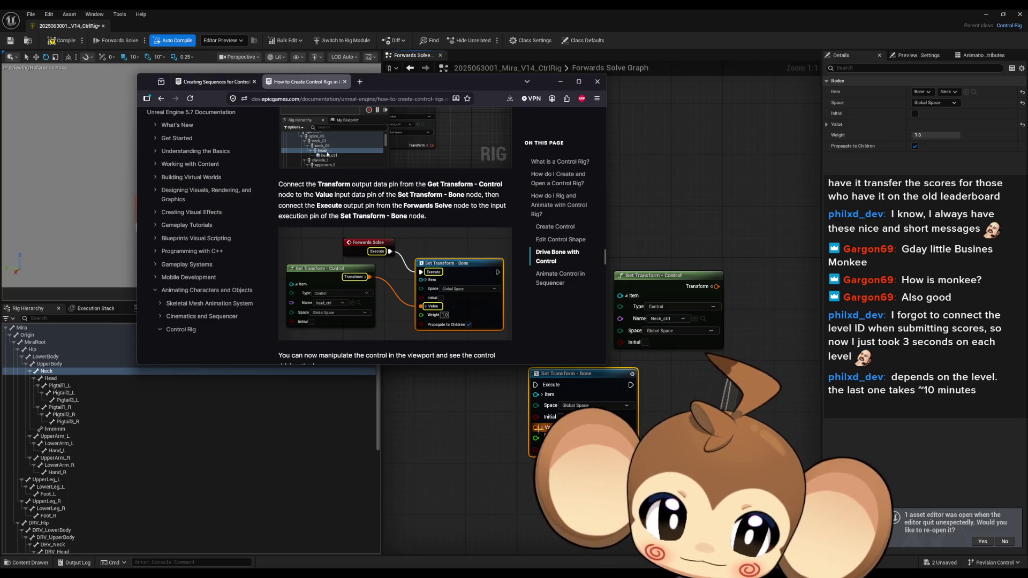
- Wire Neck_ctrl's transform into Value and Forwards Solve into Set Transform, then arrange the nodes
mouse_move(536, 428)
left_mouse_down()
mouse_move(733, 315)
mouse_move(716, 286)
left_mouse_up()
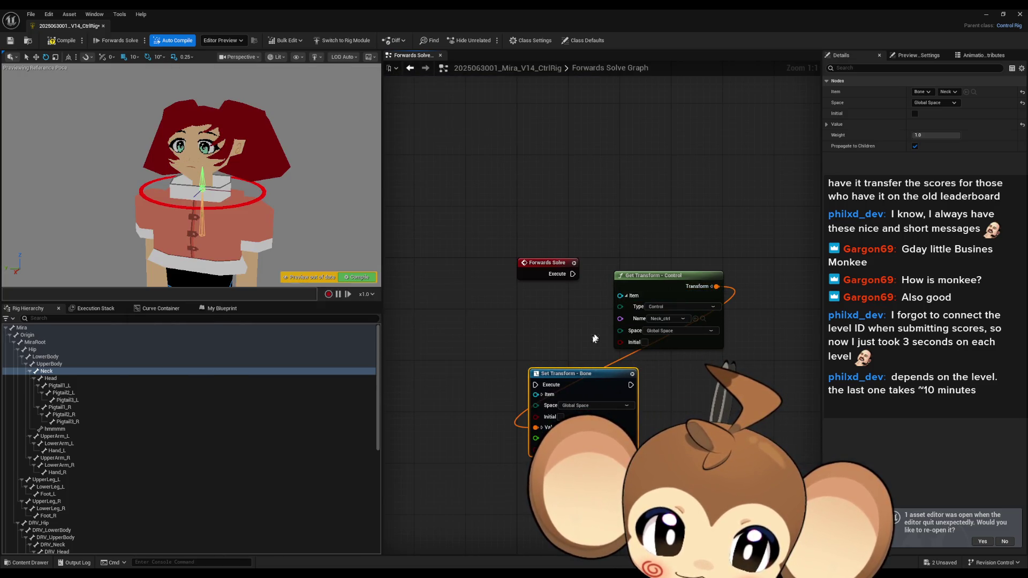
left_click_drag(537, 386, 573, 274)
left_click_drag(648, 275, 455, 378)
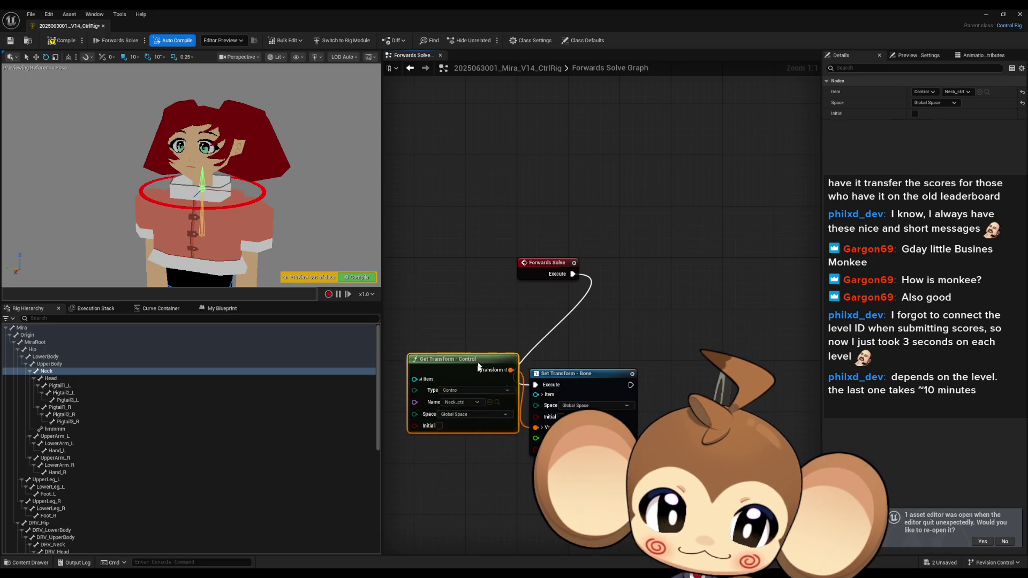
left_click_drag(609, 380, 679, 265)
mouse_move(484, 408)
left_mouse_down()
mouse_move(515, 374)
mouse_move(528, 337)
left_mouse_up()
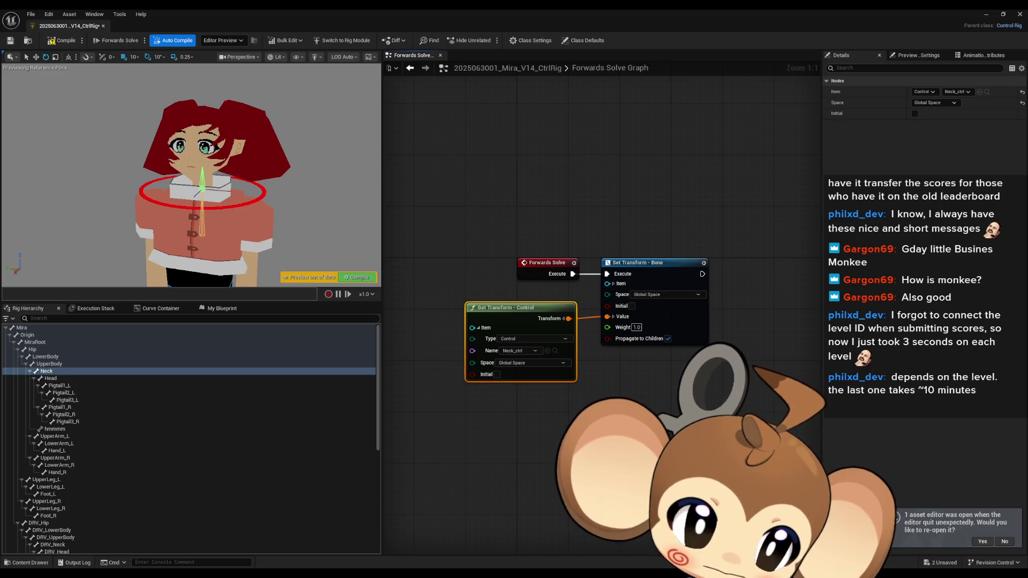
- Check the documentation's next steps, then compile the rig
key("alt+Tab")
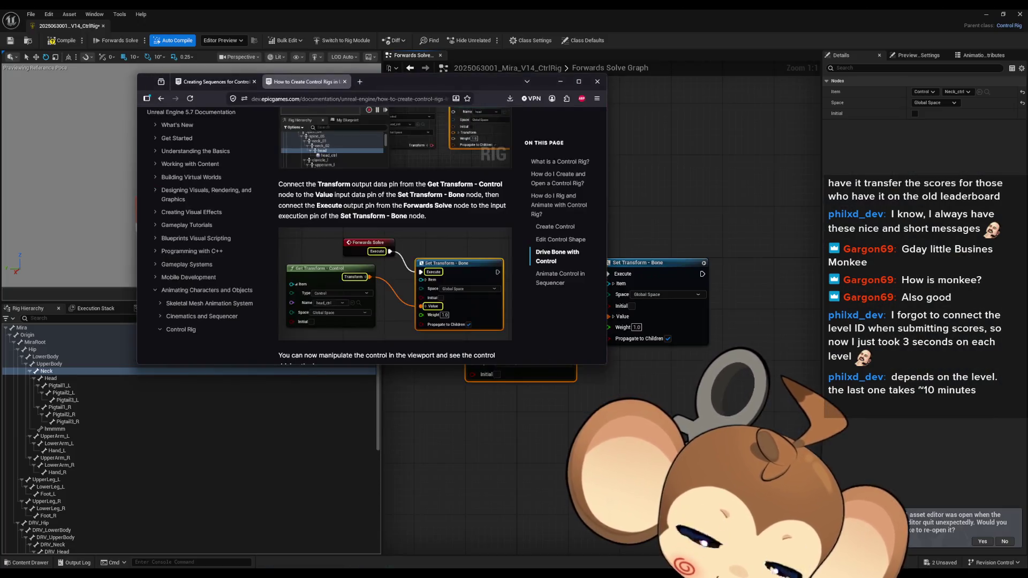
scroll(463, 182, "down", 3)
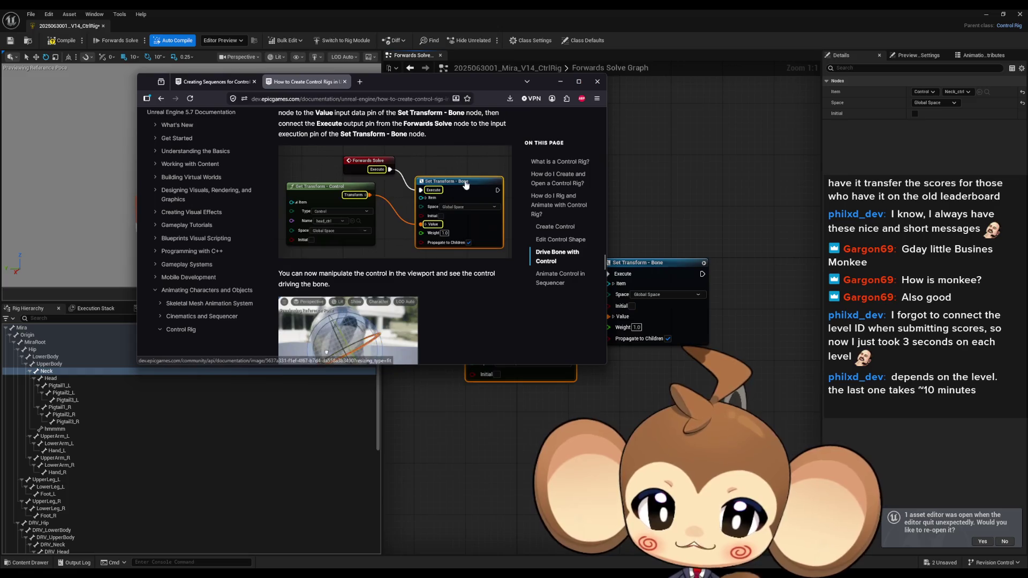
scroll(465, 184, "down", 1)
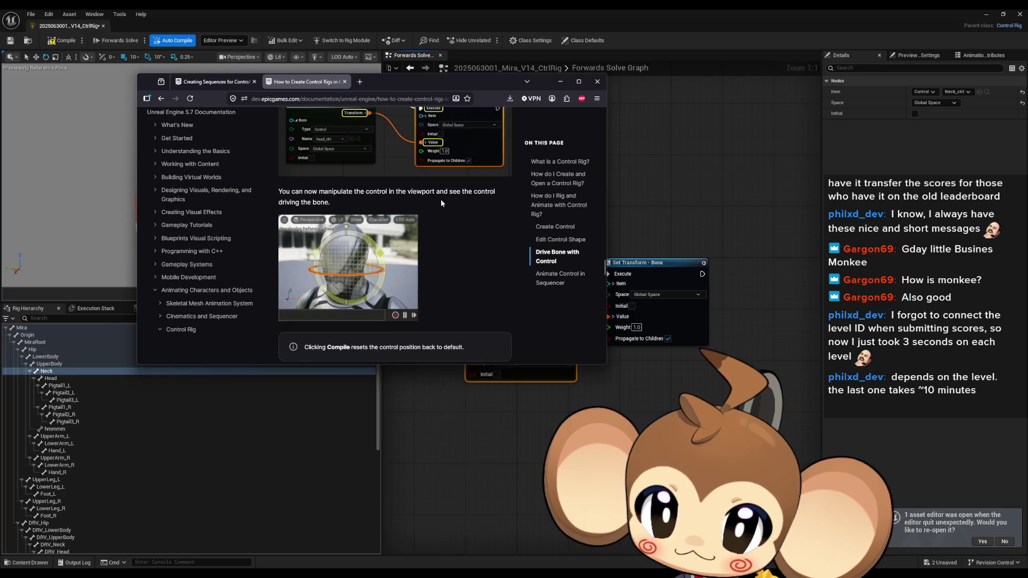
scroll(441, 200, "down", 1)
left_click(560, 81)
left_click(64, 40)
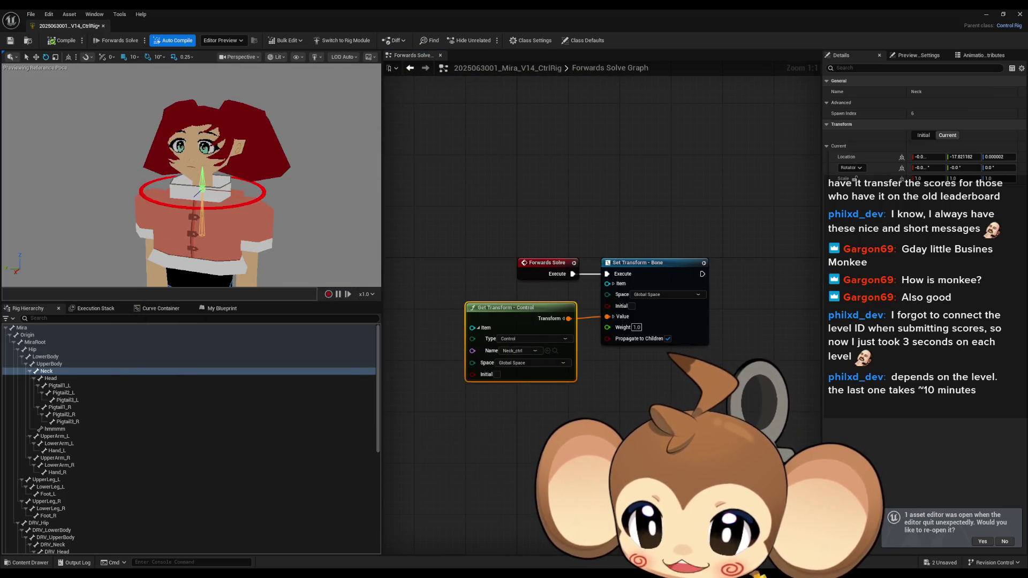
- Test Neck_ctrl by moving and rotating it to turn Mira's head, undoing both changes
left_click(255, 198)
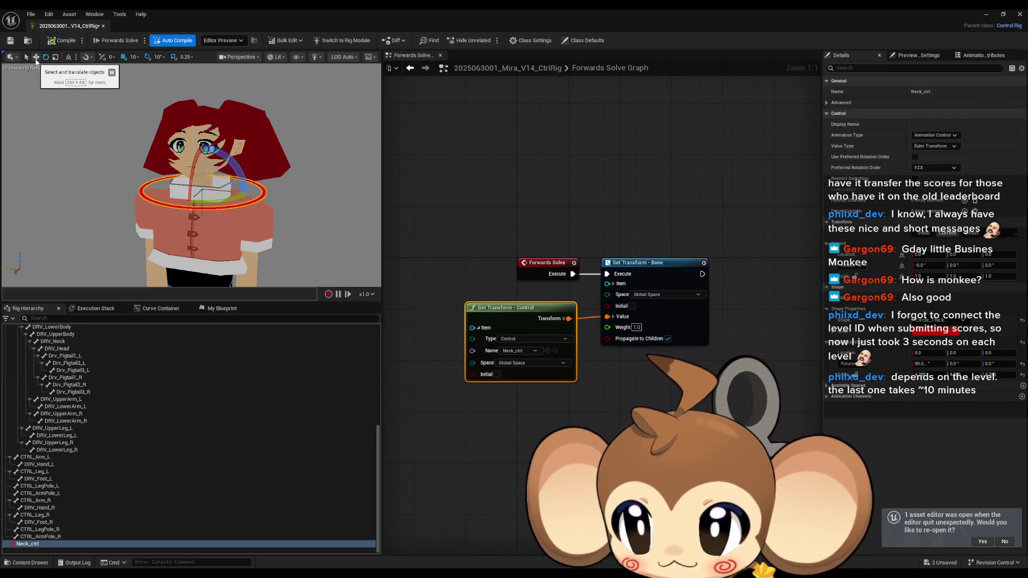
left_click(36, 58)
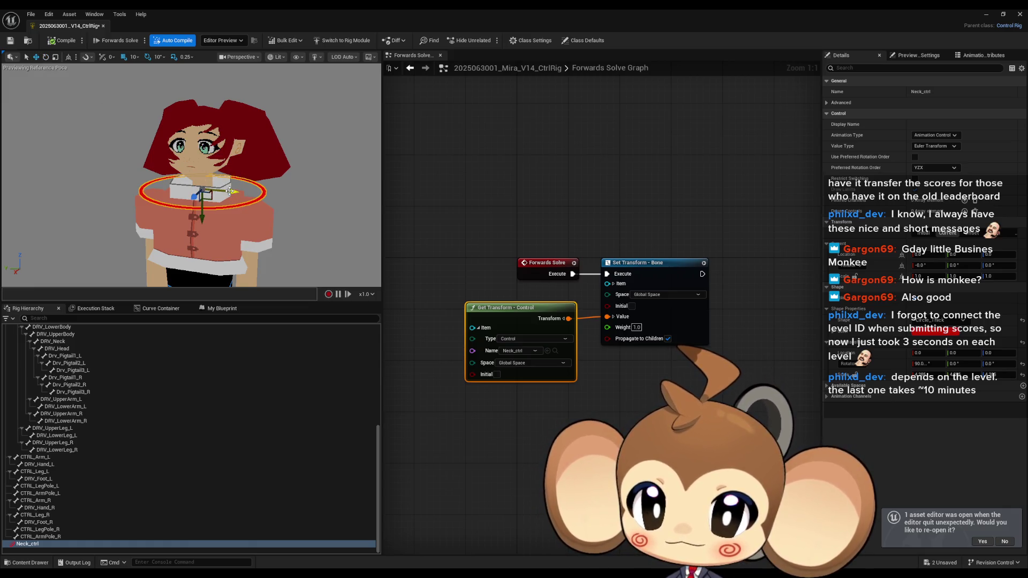
mouse_move(229, 191)
left_mouse_down()
mouse_move(29, 172)
mouse_move(332, 174)
mouse_move(139, 177)
left_mouse_up()
key("ctrl+z")
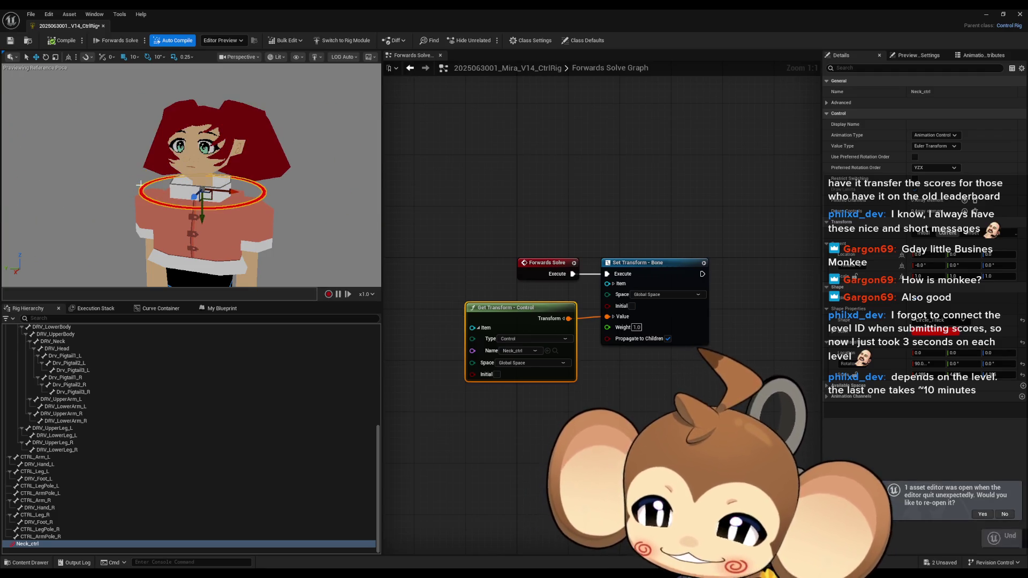
left_click(46, 57)
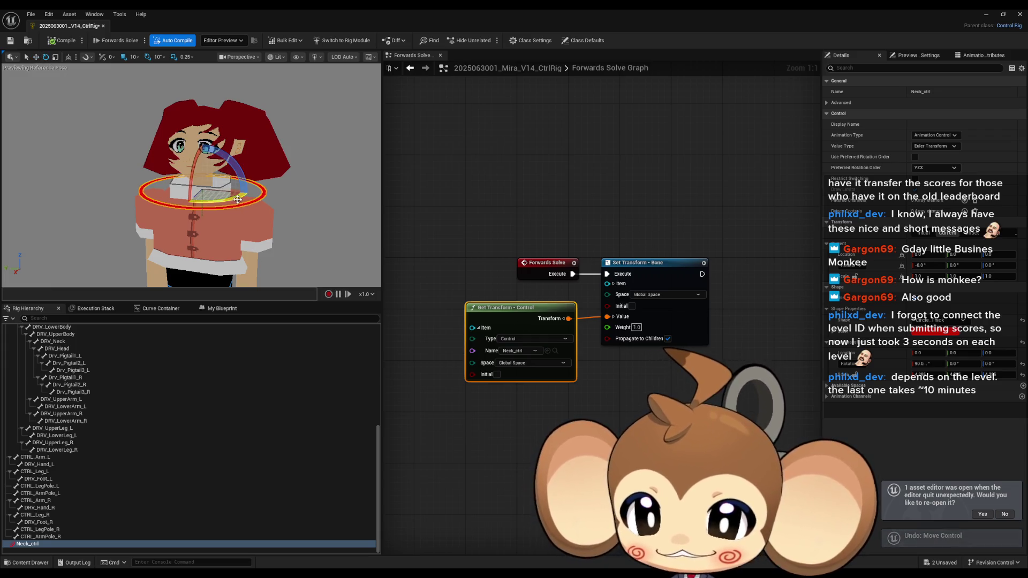
mouse_move(238, 199)
left_mouse_down()
mouse_move(177, 200)
mouse_move(251, 199)
mouse_move(225, 185)
mouse_move(182, 187)
mouse_move(248, 191)
mouse_move(217, 179)
mouse_move(227, 166)
mouse_move(214, 174)
mouse_move(225, 163)
mouse_move(215, 172)
mouse_move(227, 175)
left_mouse_up()
key("ctrl+z")
key("ctrl+z")
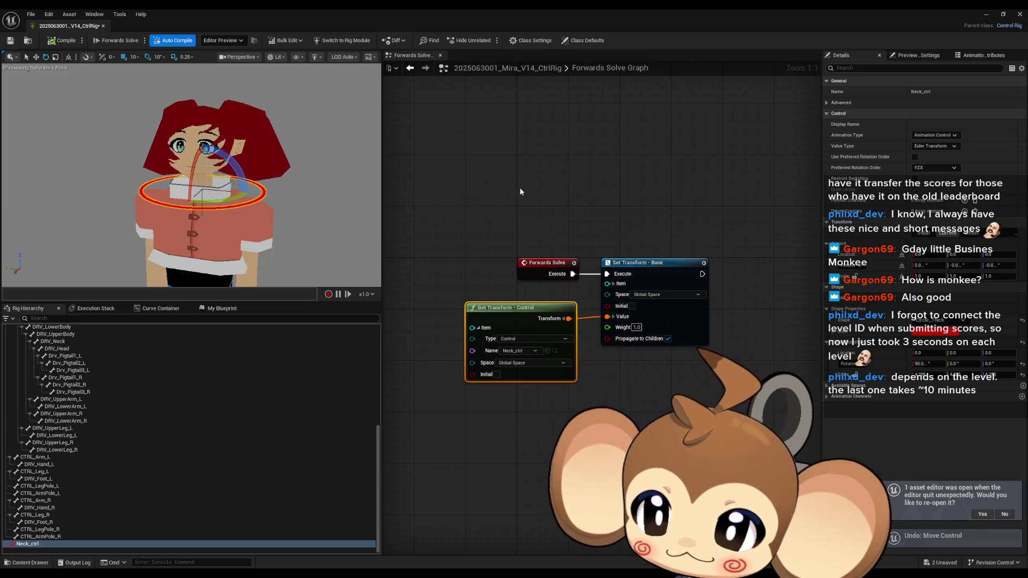
left_click(520, 191)
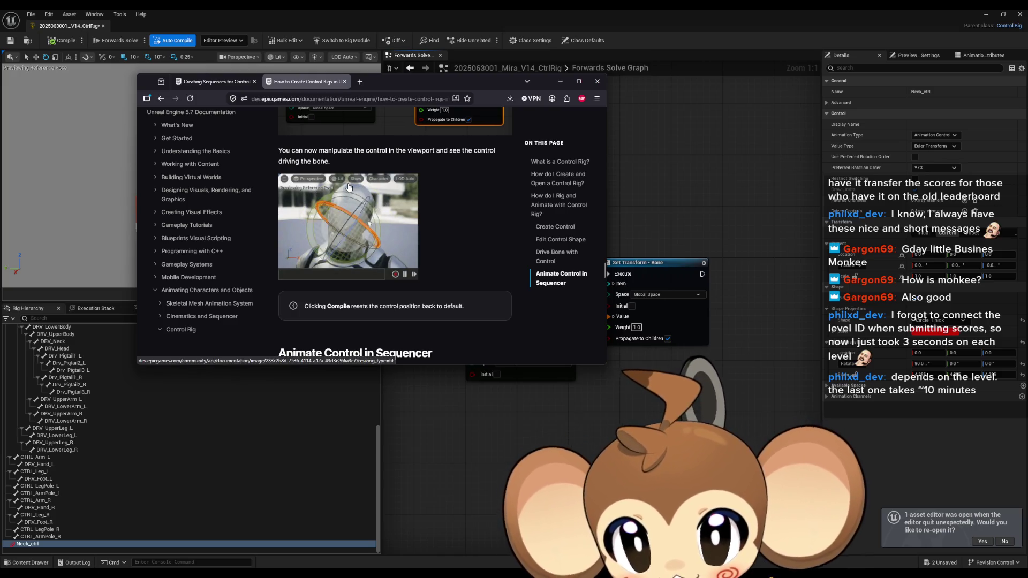
- Read the 'Animate Control in Sequencer' docs section and view its enlarged Sequencer screenshot
scroll(420, 236, "down", 3)
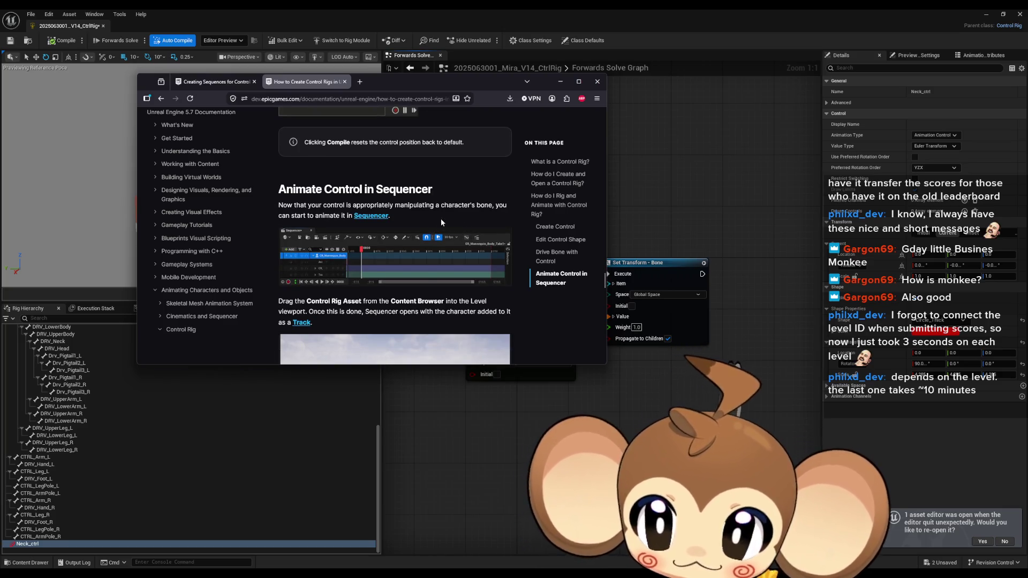
scroll(416, 256, "down", 2)
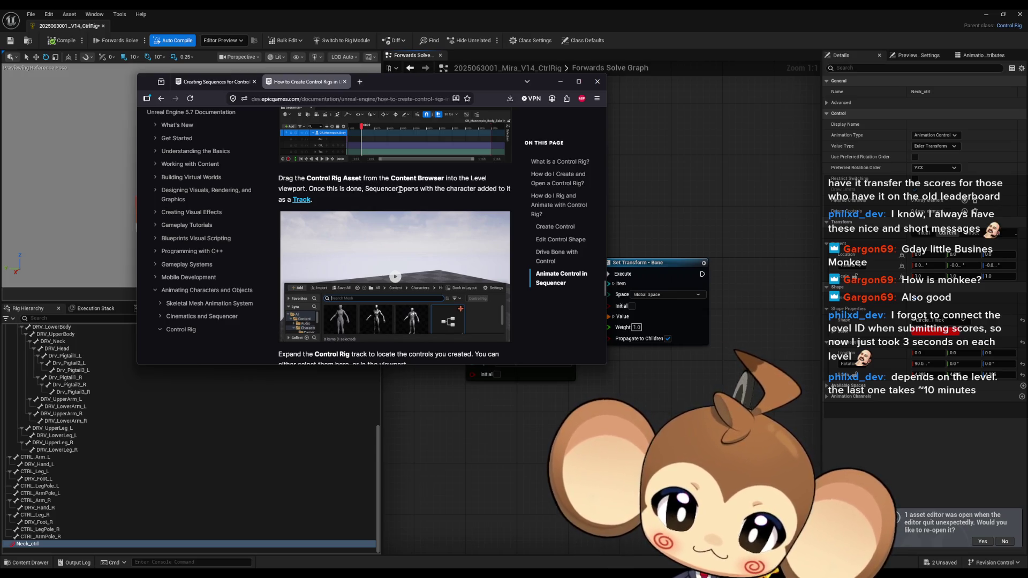
scroll(396, 204, "up", 2)
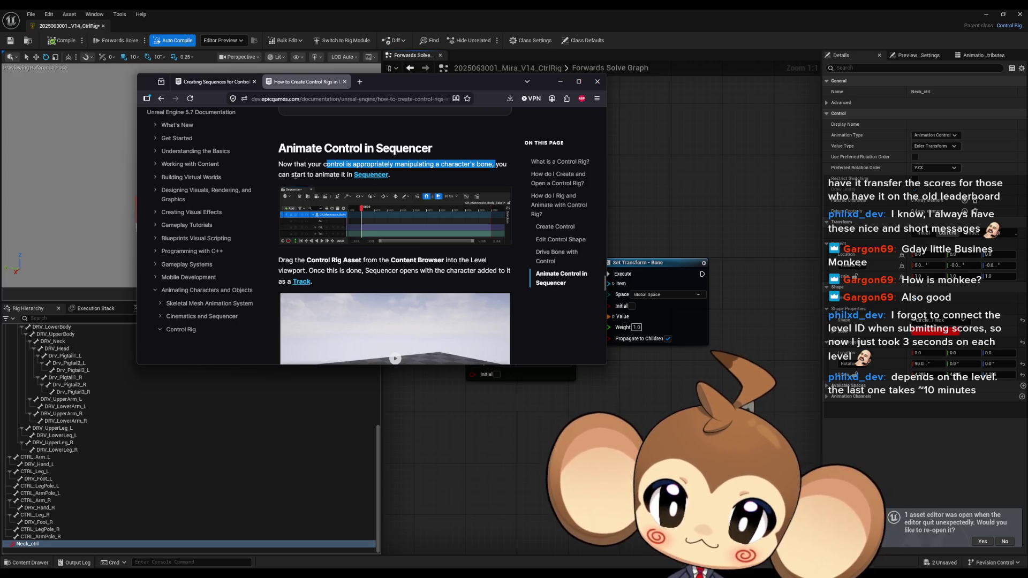
left_click_drag(292, 174, 349, 175)
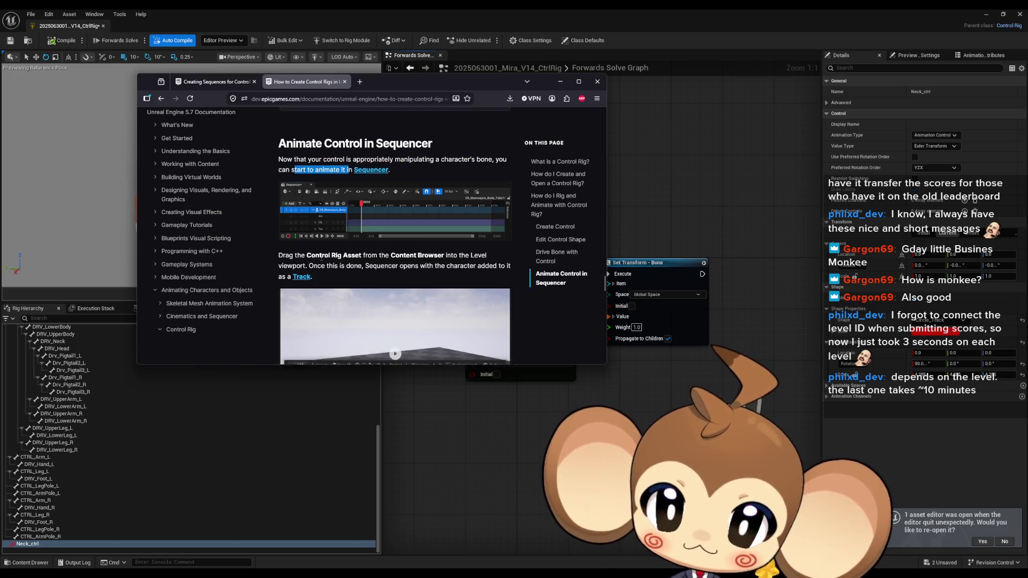
scroll(321, 260, "down", 2)
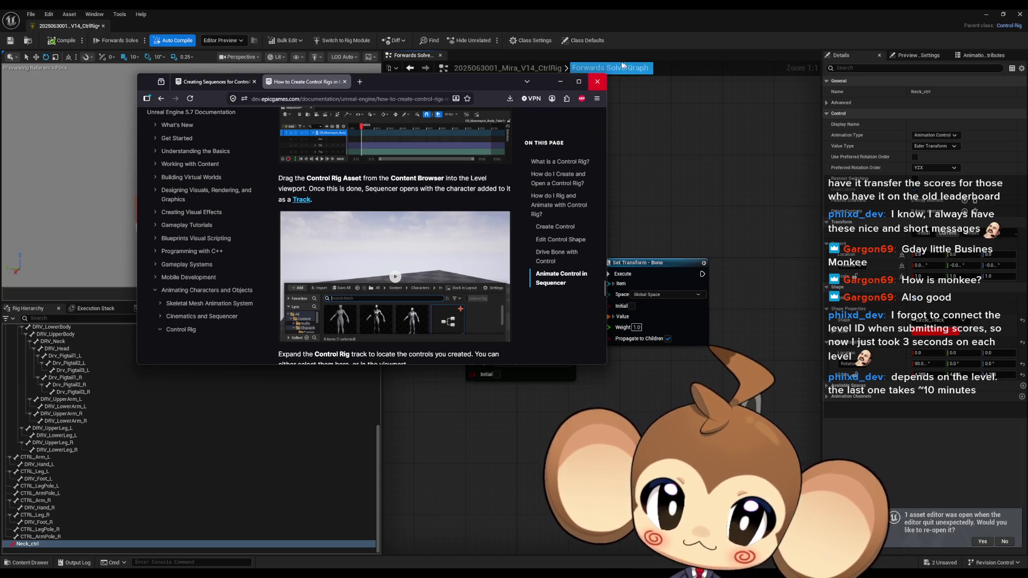
left_click(307, 138)
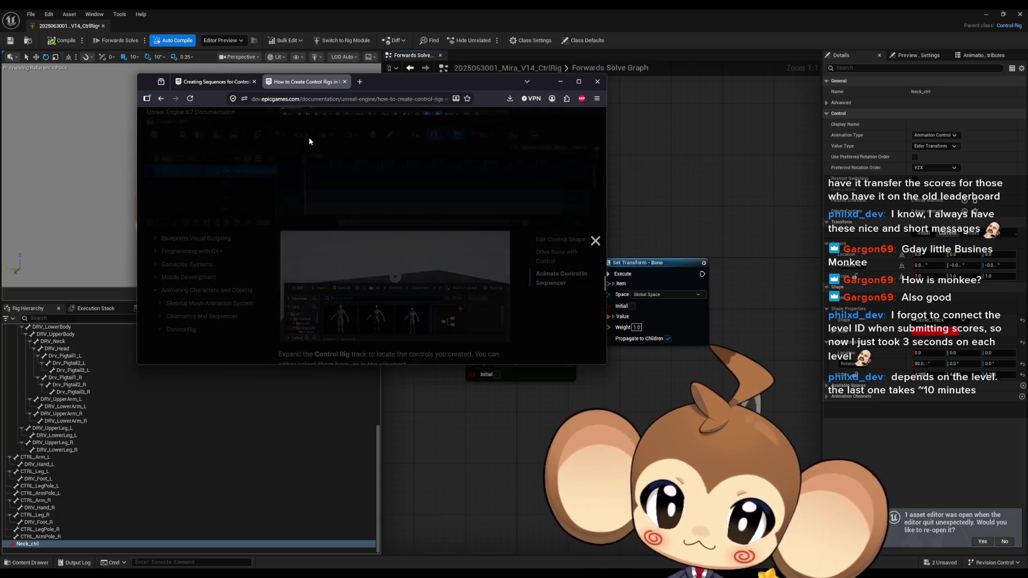
left_click(373, 282)
- Minimize the documentation browser and the Control Rig editor to bring Sequencer forward
scroll(396, 257, "down", 4)
scroll(523, 144, "up", 4)
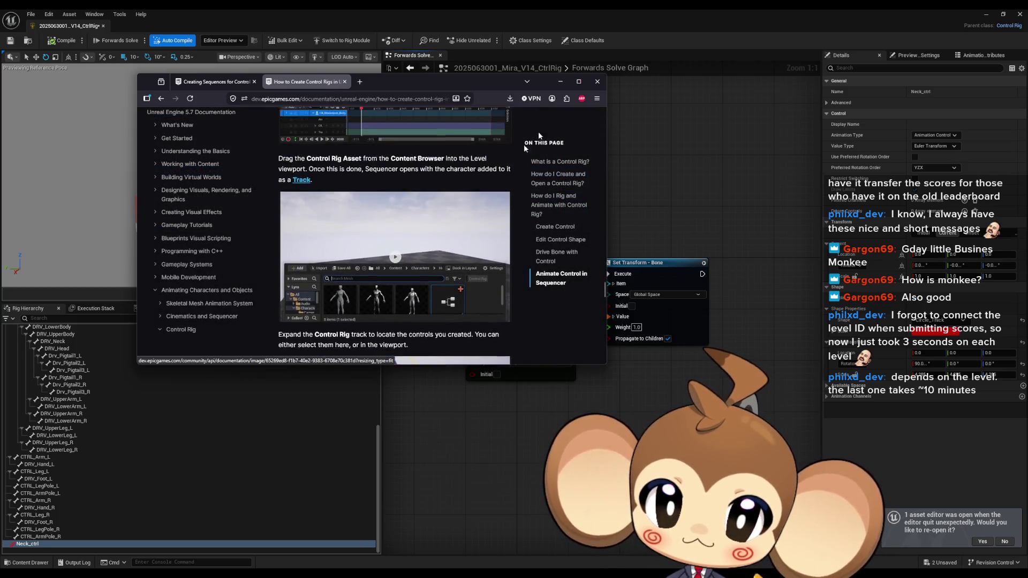
left_click(560, 82)
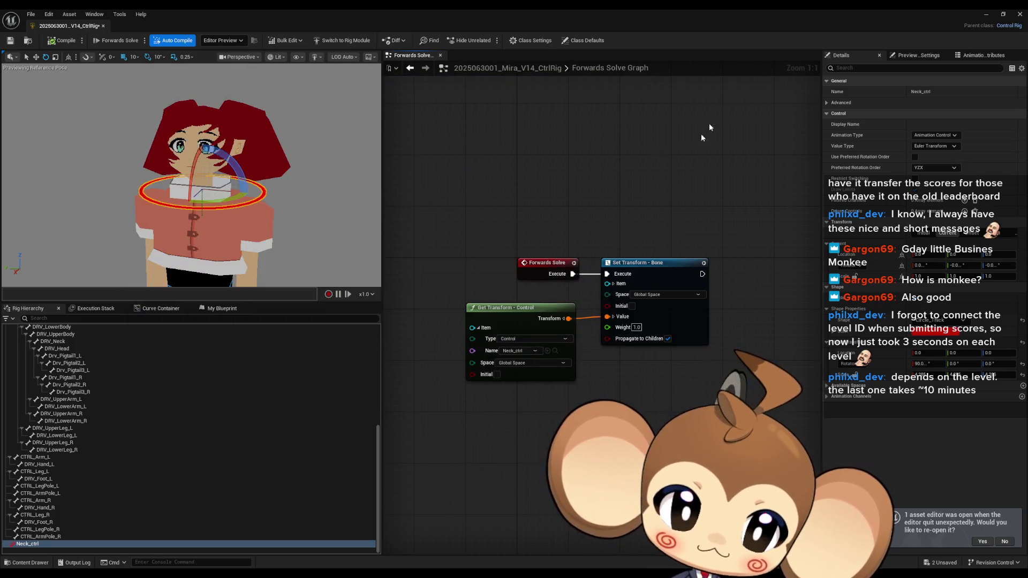
left_click(984, 16)
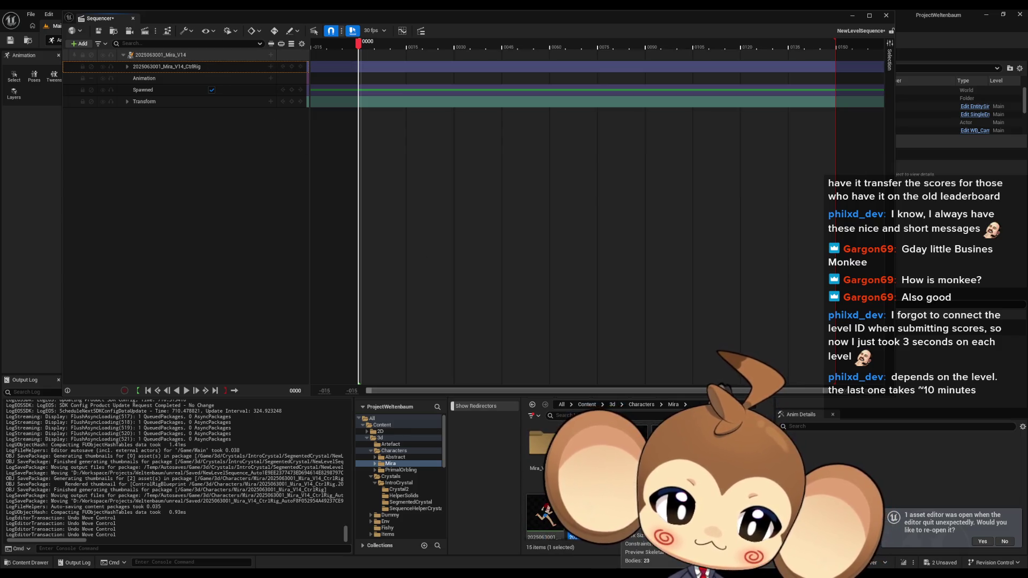
- Save and close the sequence, then force-delete the NewLevelSequence asset
left_click(119, 33)
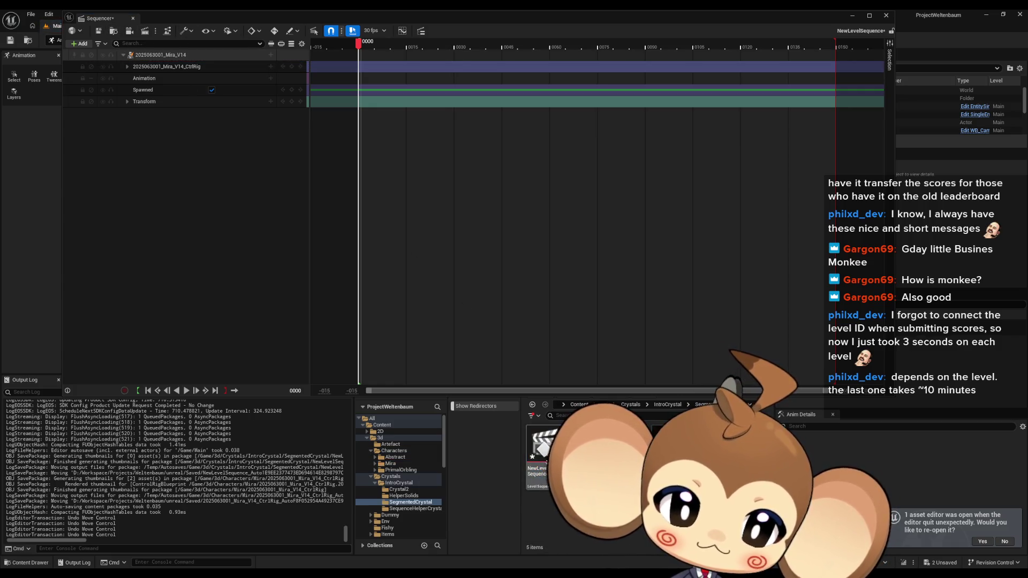
left_click(98, 31)
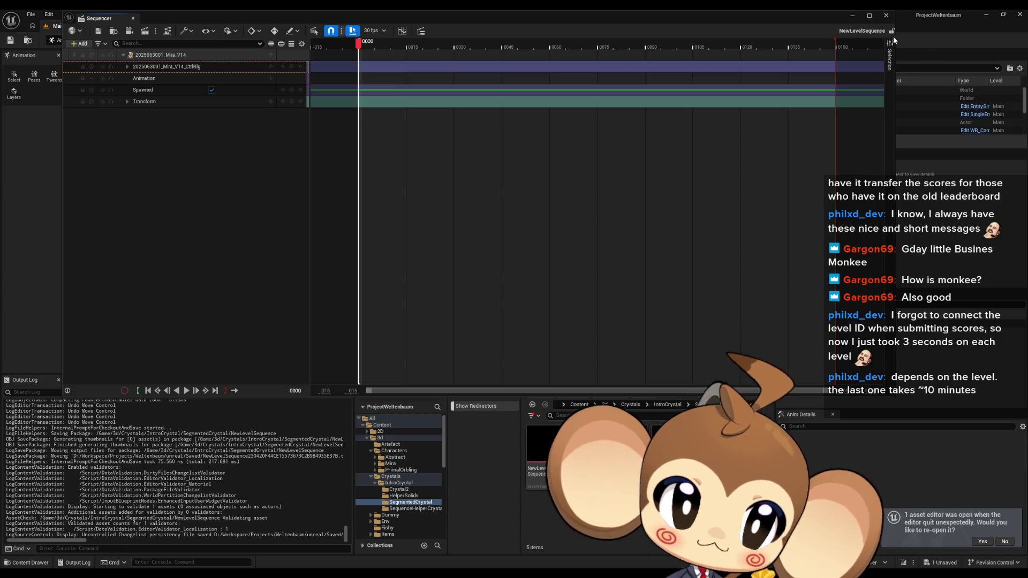
left_click(886, 15)
key("Delete")
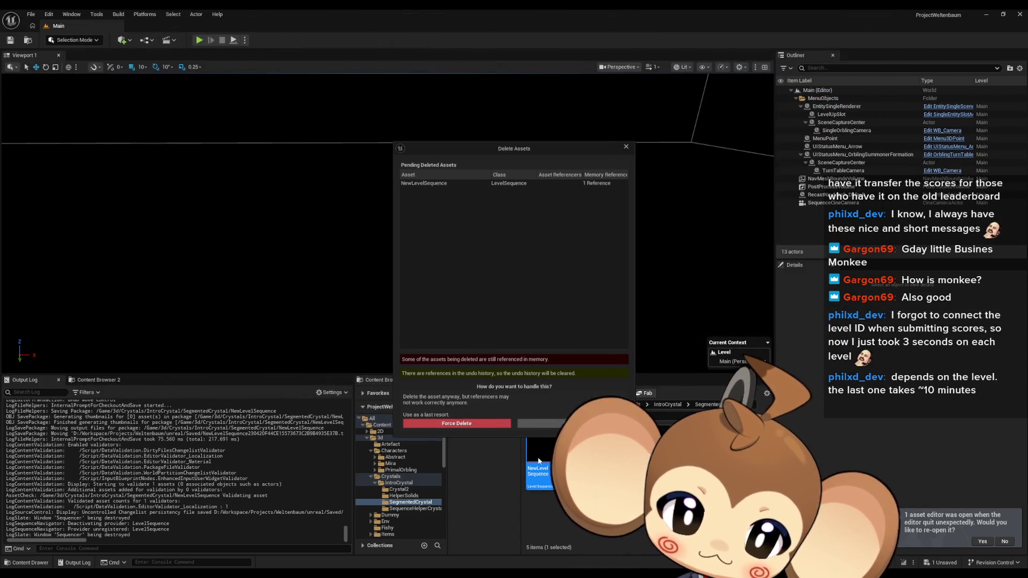
left_click(474, 424)
- Create a new Untitled level from the Basic template
left_click(30, 14)
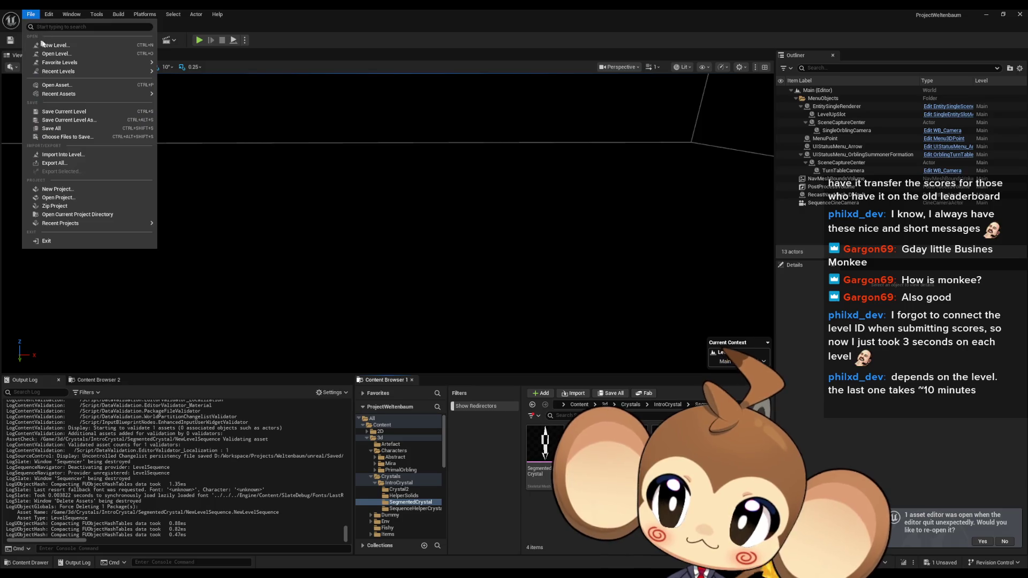
left_click(52, 45)
left_click(529, 273)
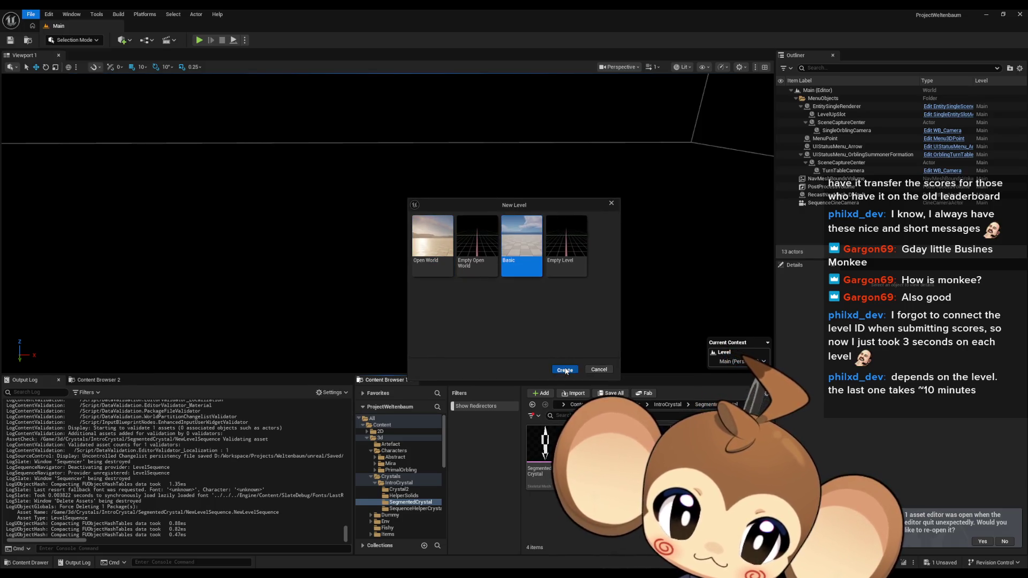
left_click(565, 370)
left_click(380, 437)
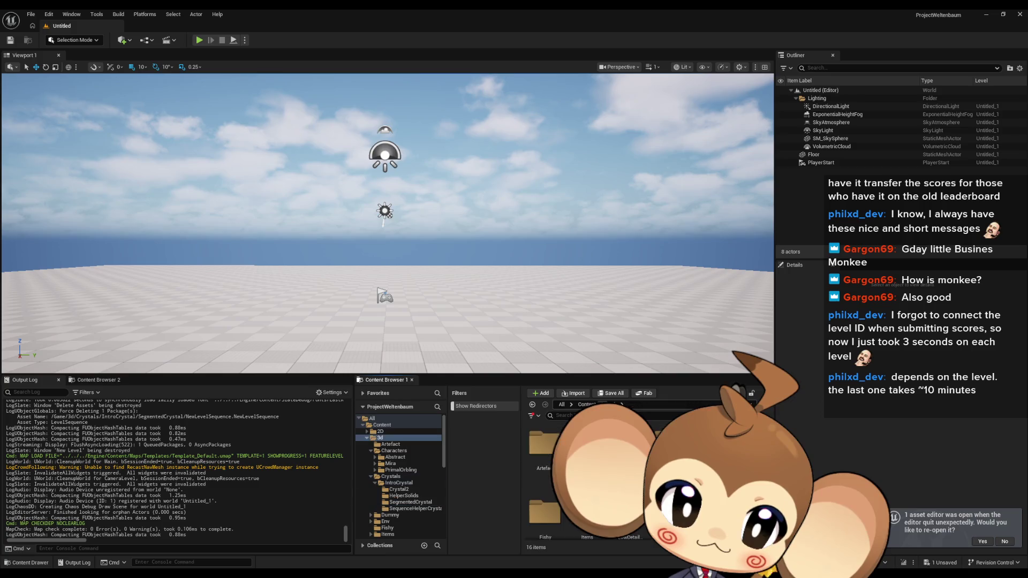
- Create a Level Sequence named test_mirasequence in 3d > Characters > Mira and open it
left_click(394, 450)
left_click(391, 463)
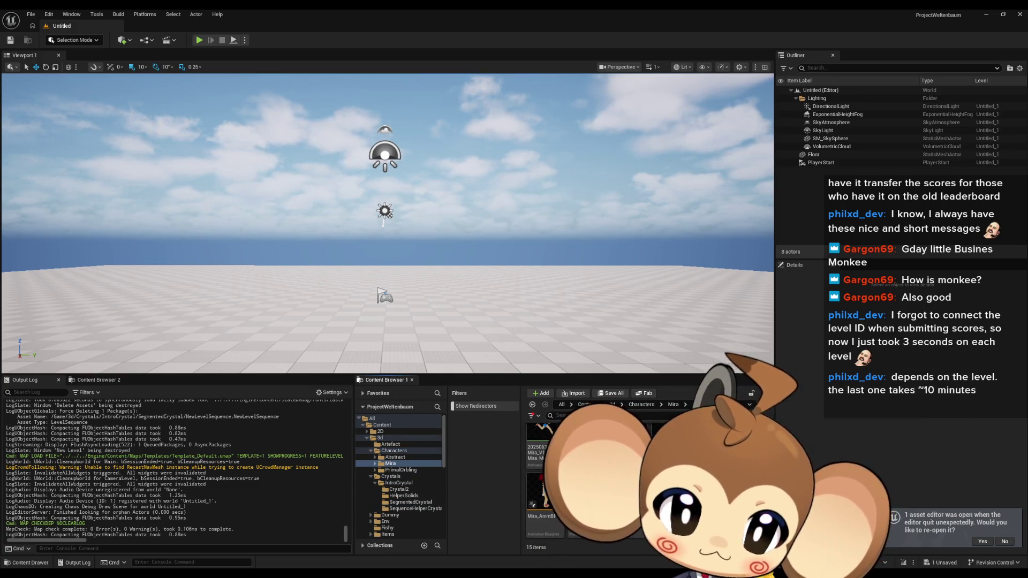
right_click(752, 479)
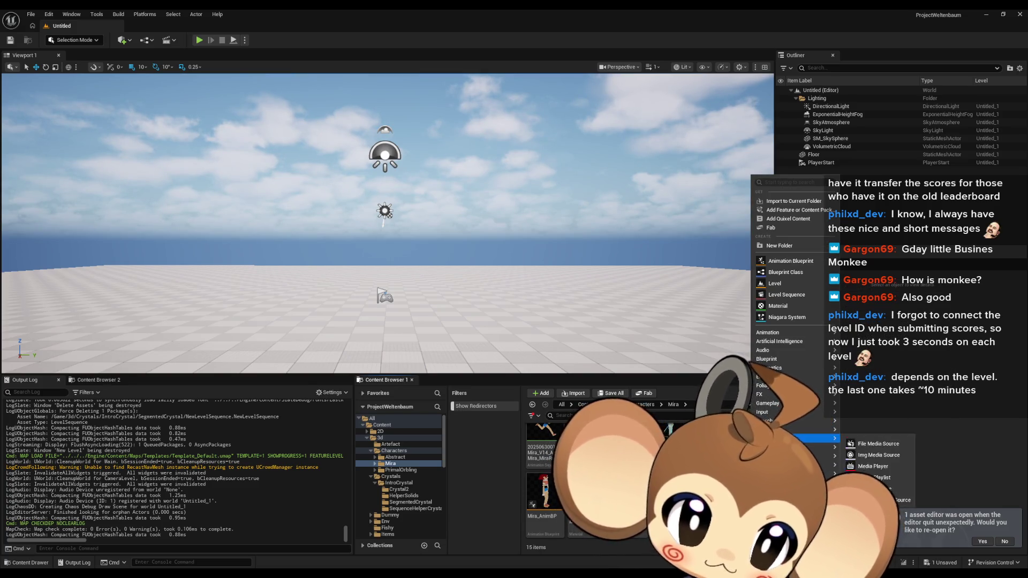
mouse_move(787, 447)
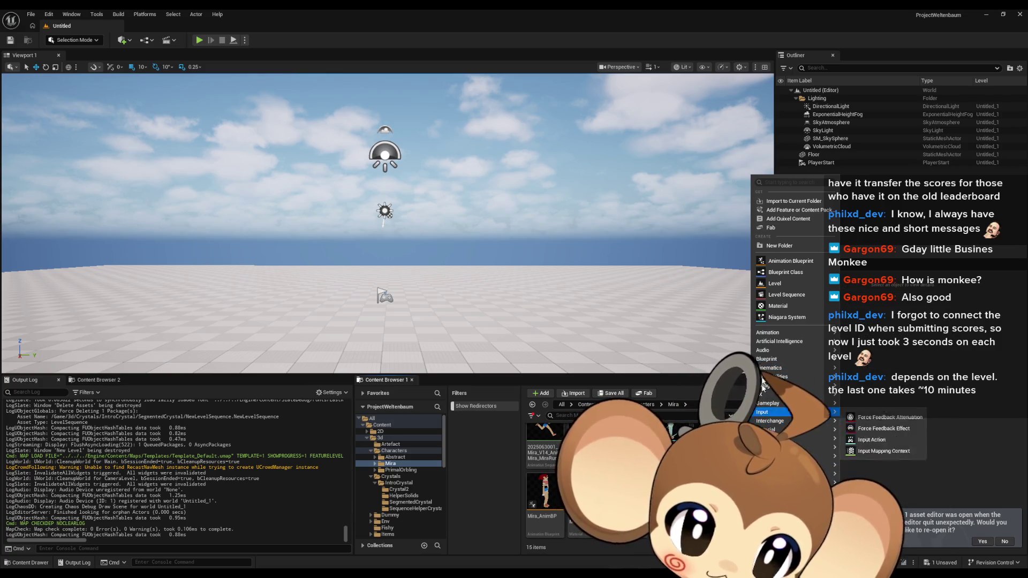
left_click(785, 295)
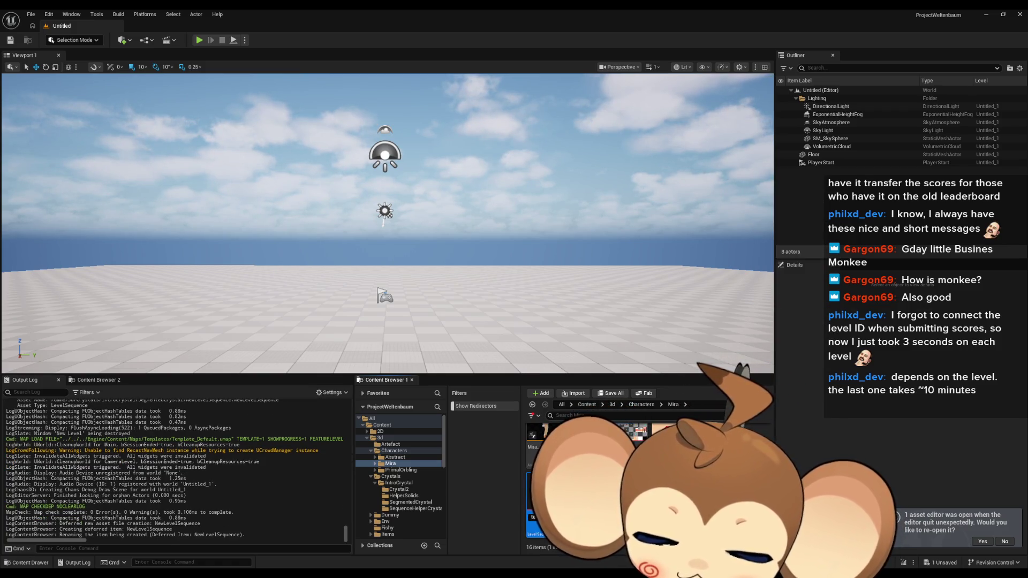
key("Return")
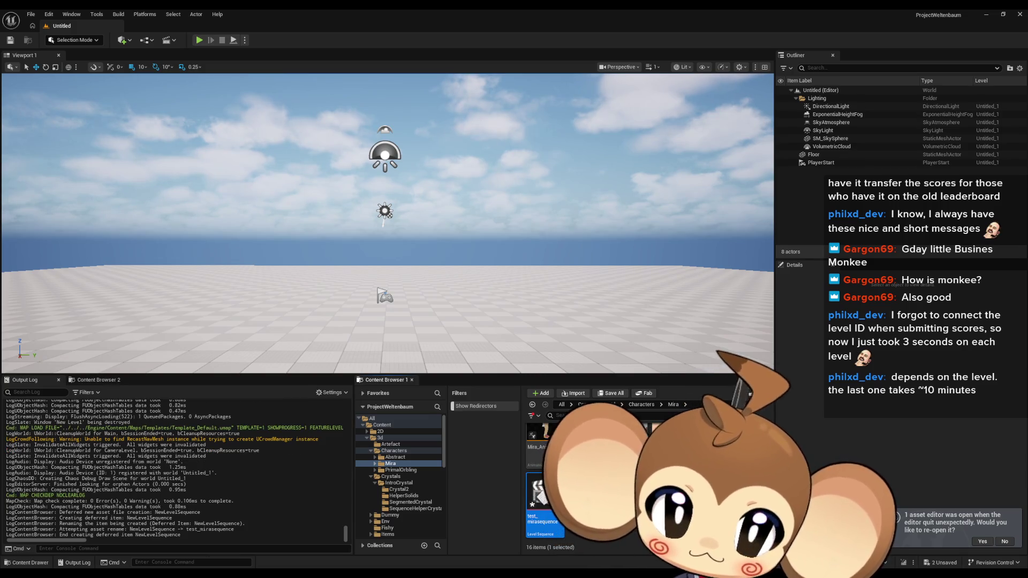
double_click(542, 503)
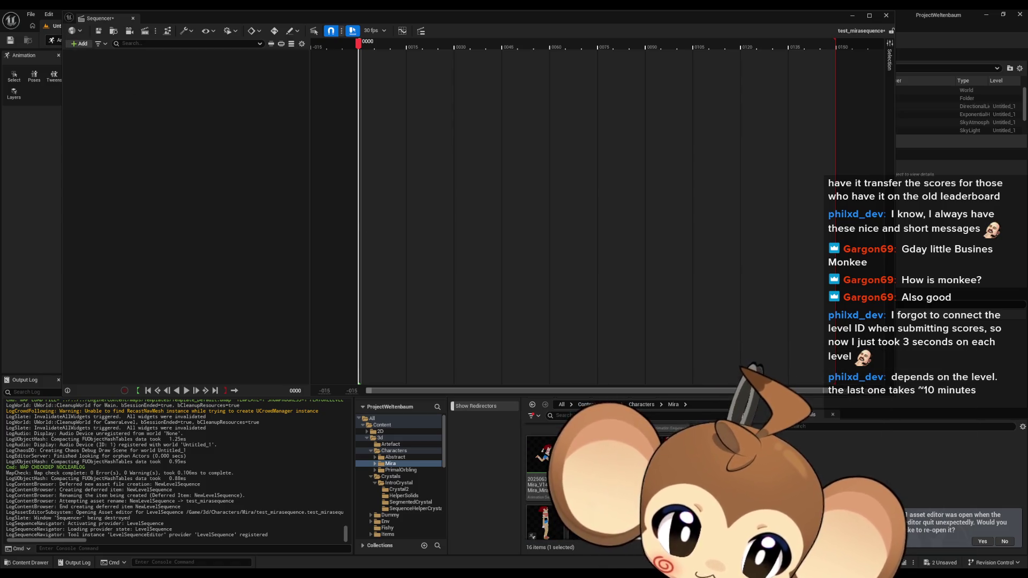
- Reopen Mira's control rig, save it, and compile it with default compile options
double_click(544, 455)
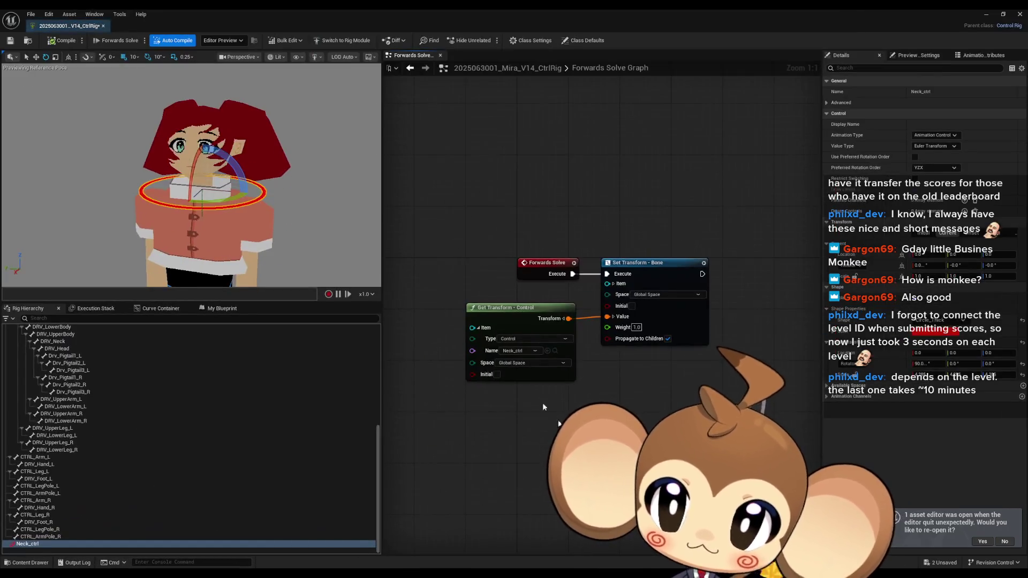
left_click(11, 42)
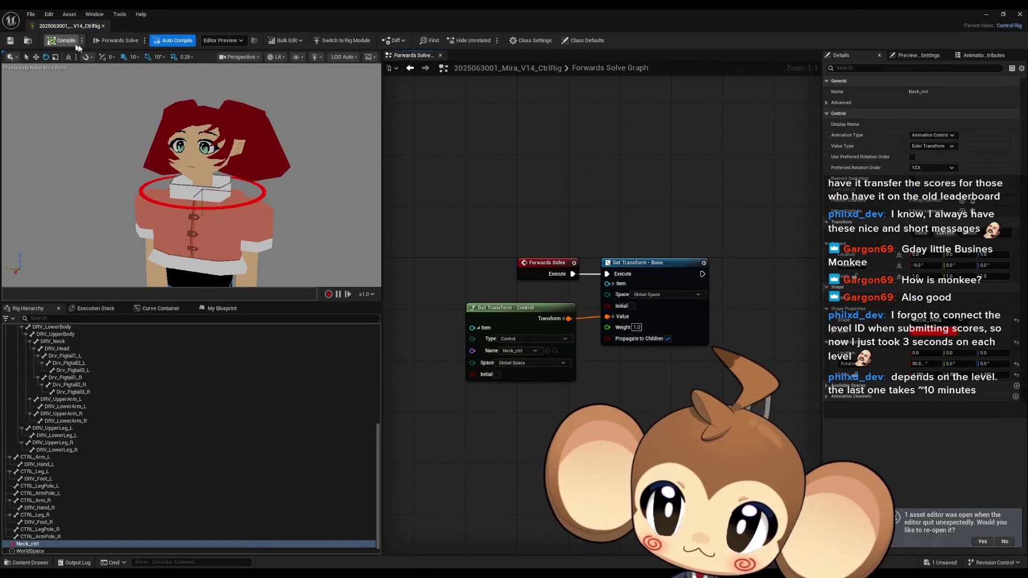
left_click(82, 40)
mouse_move(101, 57)
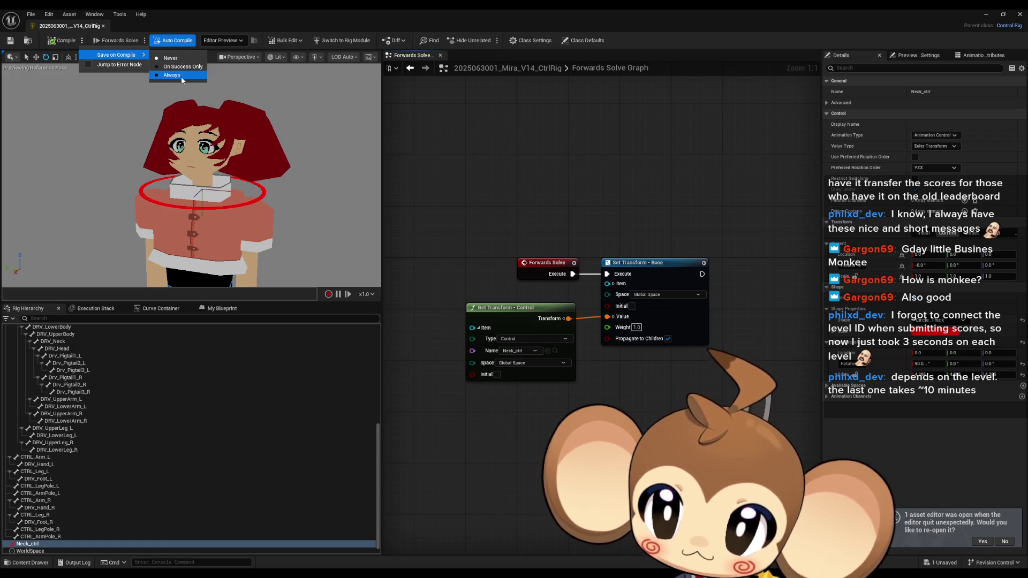
left_click(181, 58)
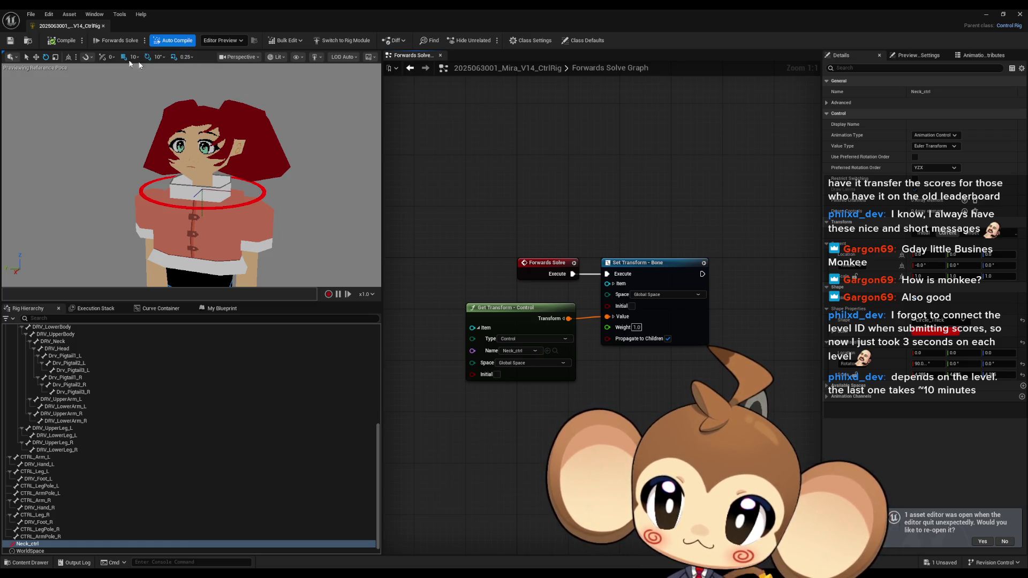
left_click(68, 43)
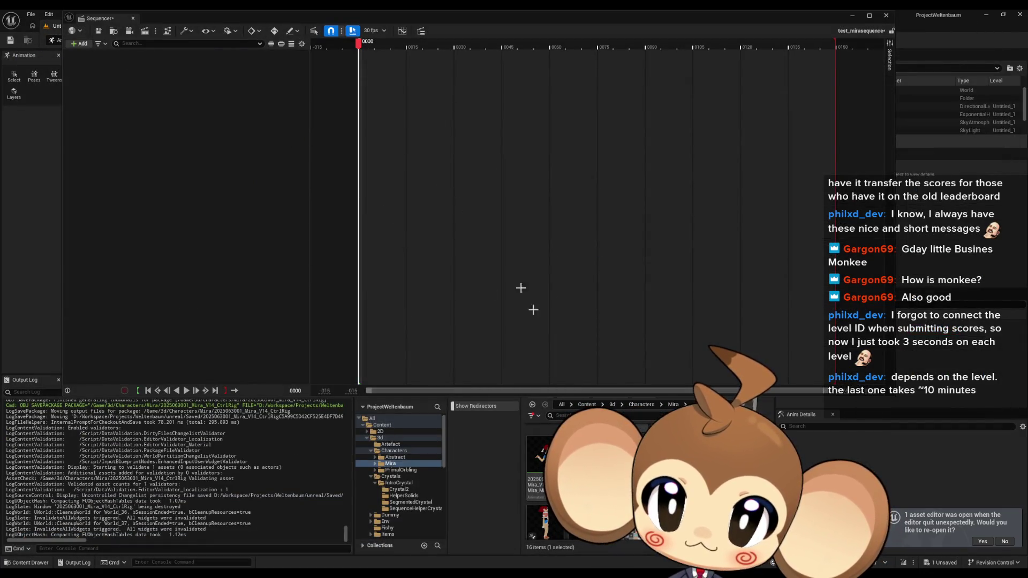
- Add Mira V14 from the Content Browser to test_mirasequence and fly the viewport toward her
mouse_move(365, 15)
left_mouse_down()
mouse_move(490, 210)
mouse_move(392, 209)
mouse_move(389, 117)
left_mouse_up()
left_click(103, 143)
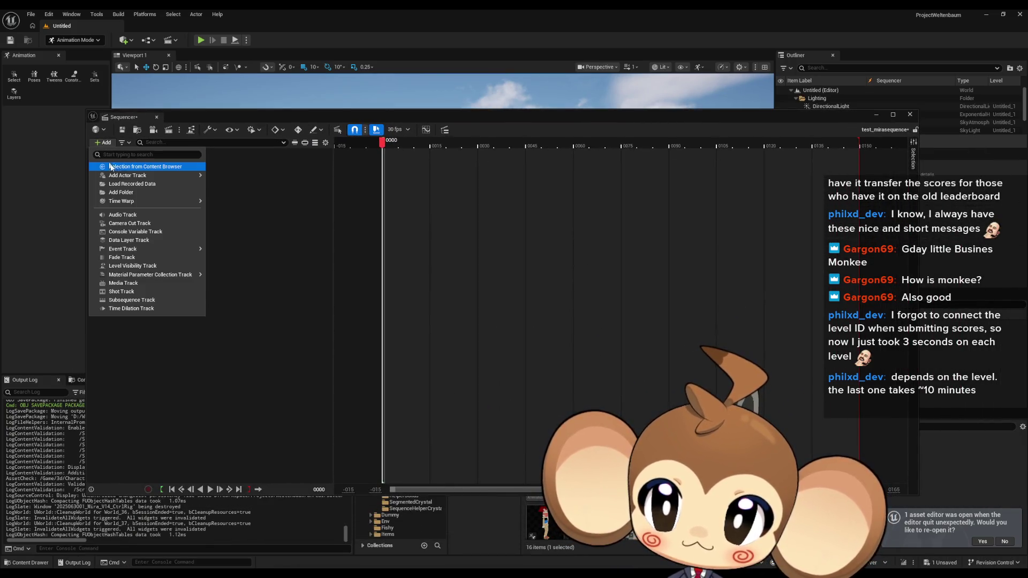
left_click(143, 168)
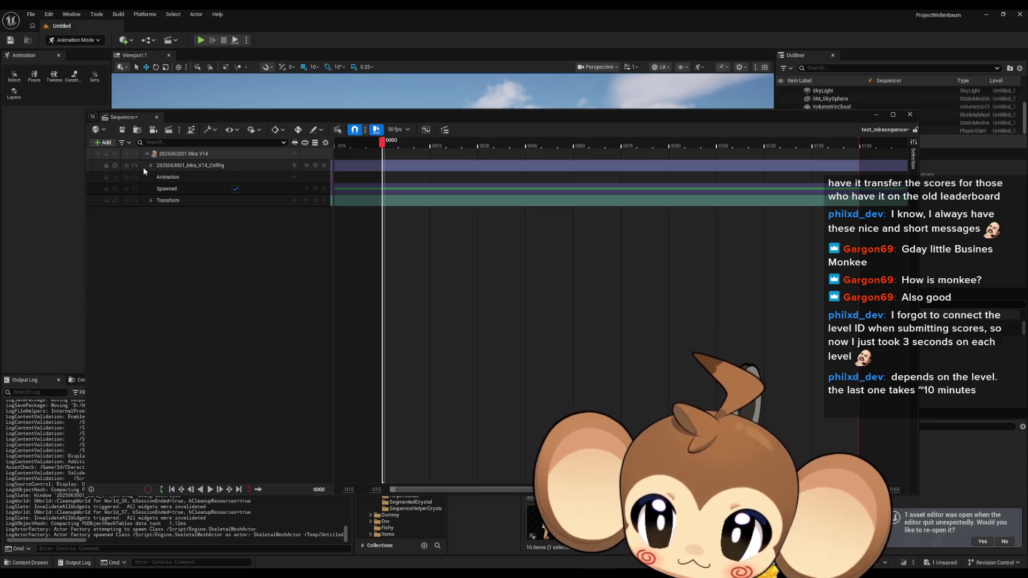
mouse_move(258, 113)
left_mouse_down()
mouse_move(390, 318)
mouse_move(383, 340)
mouse_move(338, 312)
left_mouse_up()
left_click_drag(511, 217, 511, 218)
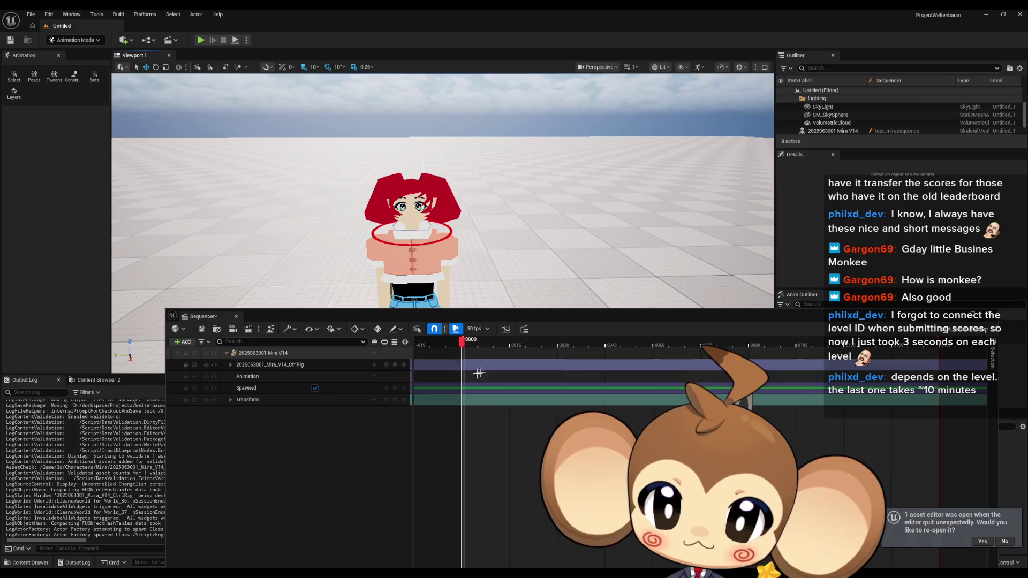
- Expand Neck_ctrl channels, test and undo a location shift and roll, then key all at frame 0
left_click(231, 365)
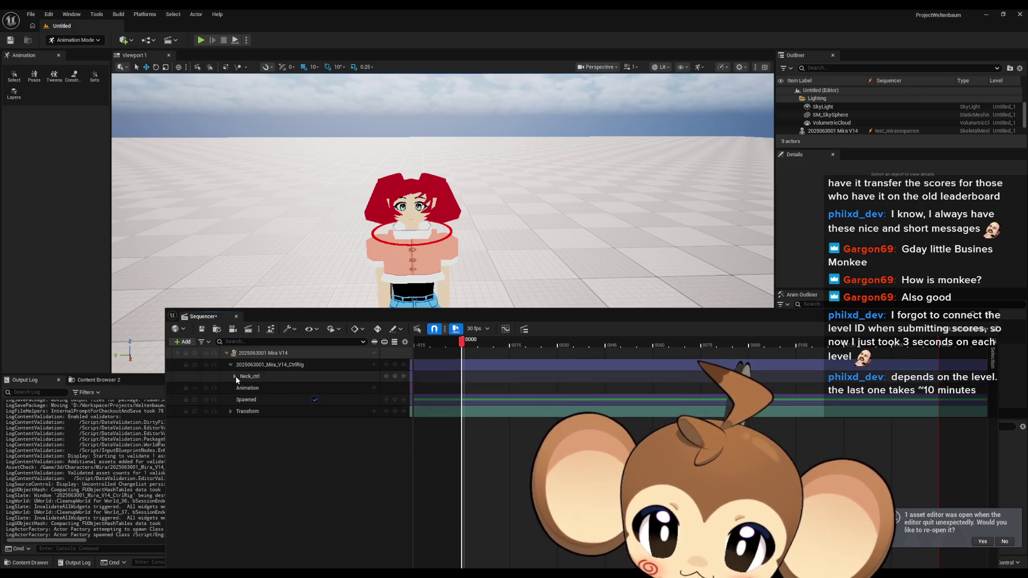
left_click(235, 377)
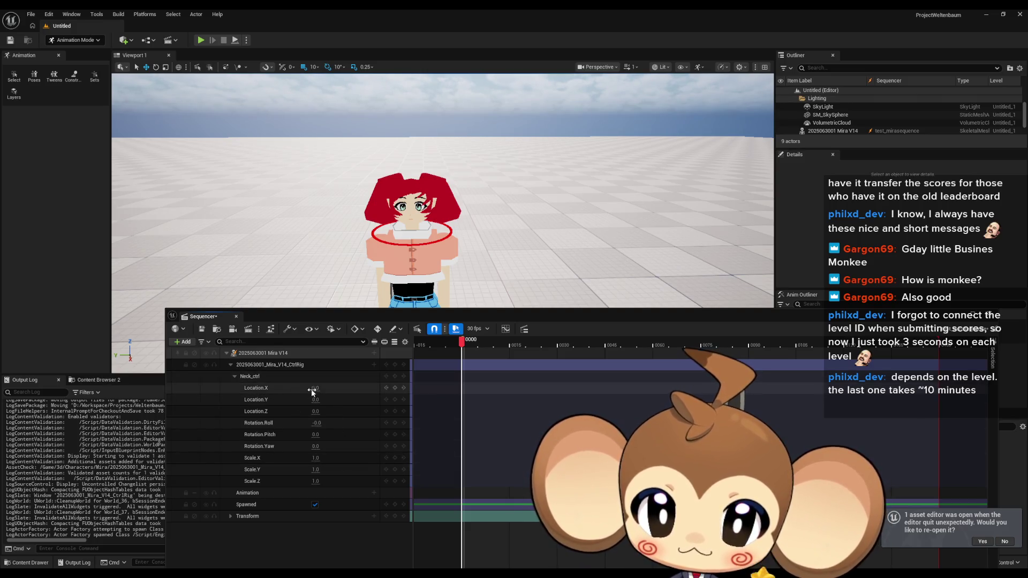
mouse_move(314, 387)
left_mouse_down()
mouse_move(342, 387)
mouse_move(289, 388)
mouse_move(315, 388)
left_mouse_up()
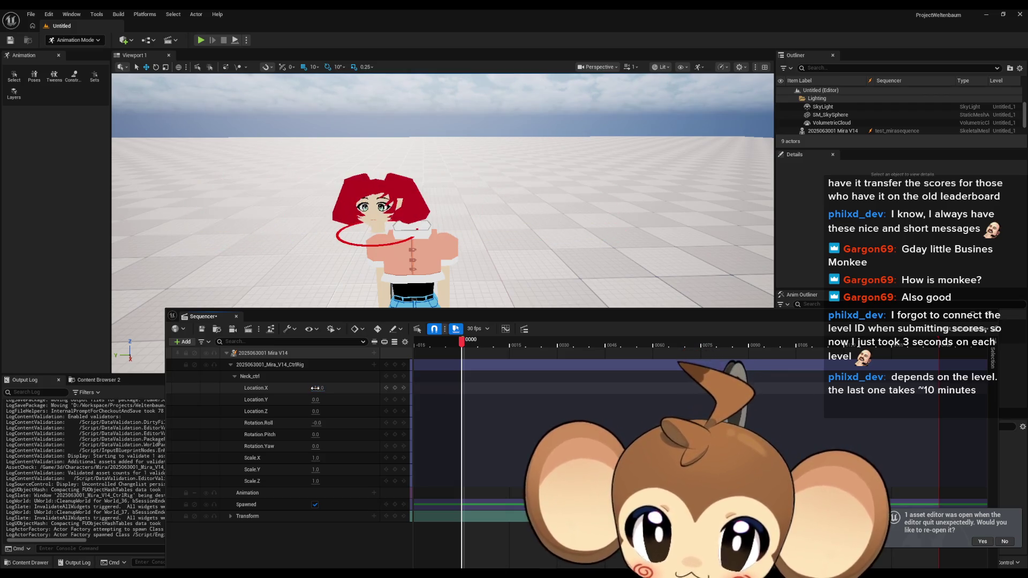
key("ctrl+z")
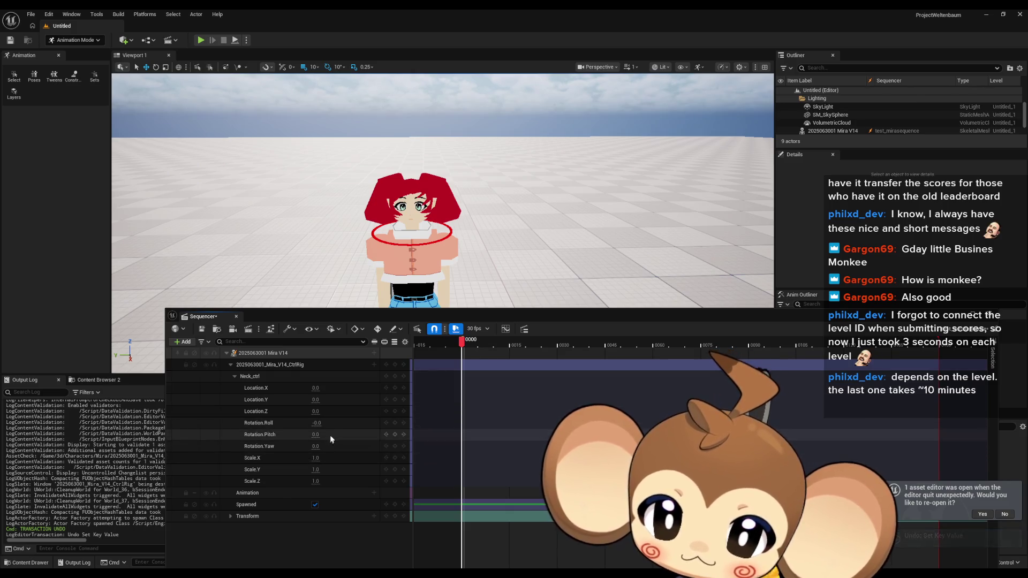
mouse_move(318, 423)
left_mouse_down()
mouse_move(338, 423)
mouse_move(299, 423)
mouse_move(332, 423)
mouse_move(318, 423)
left_mouse_up()
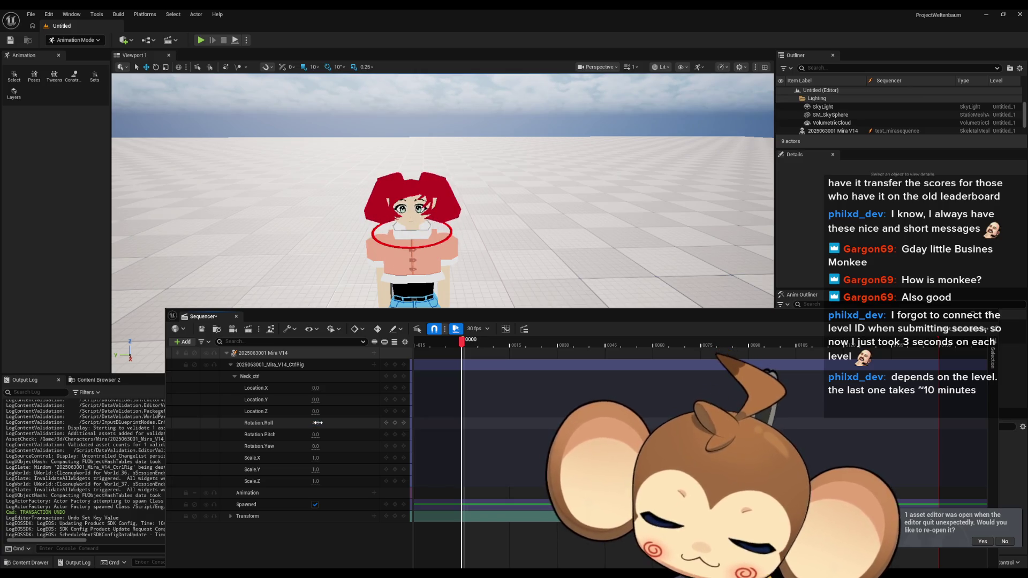
key("ctrl+z")
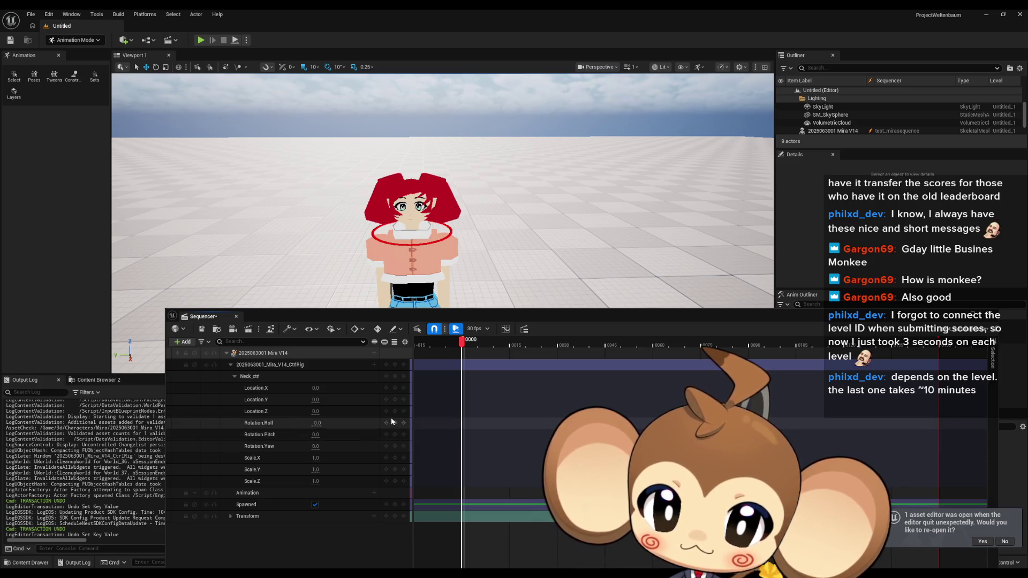
left_click(395, 377)
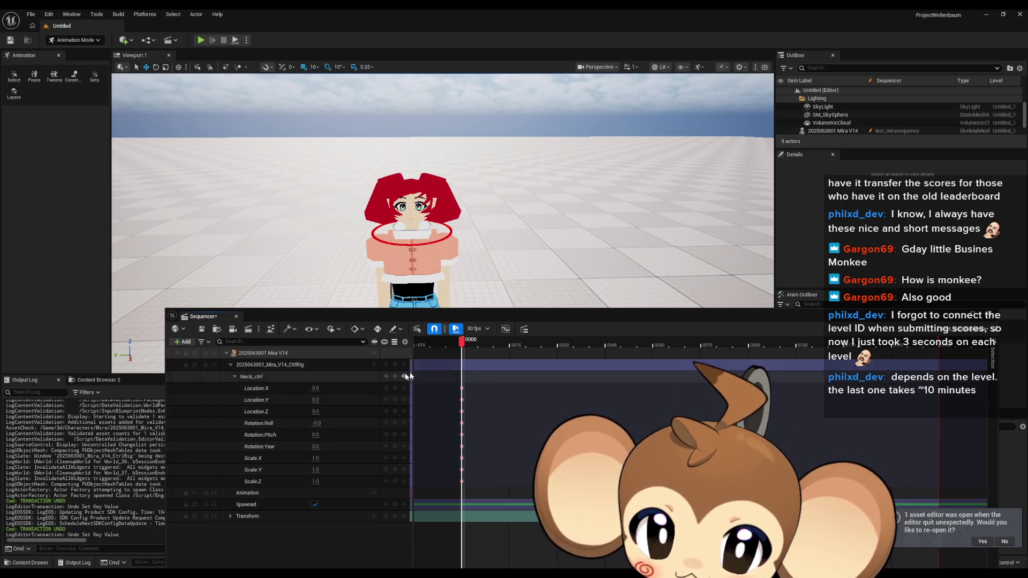
- Key Neck_ctrl at frame 0, set roll 12 at frame 5, and key the roll at frame 10
left_click(472, 346)
left_click_drag(473, 346, 480, 346)
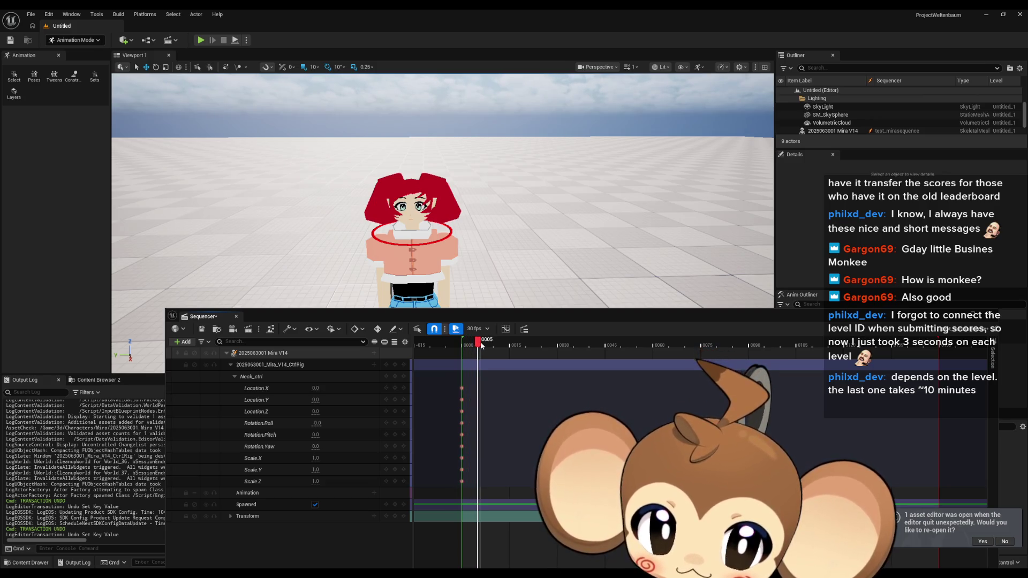
left_click(316, 423)
type("12")
key("Return")
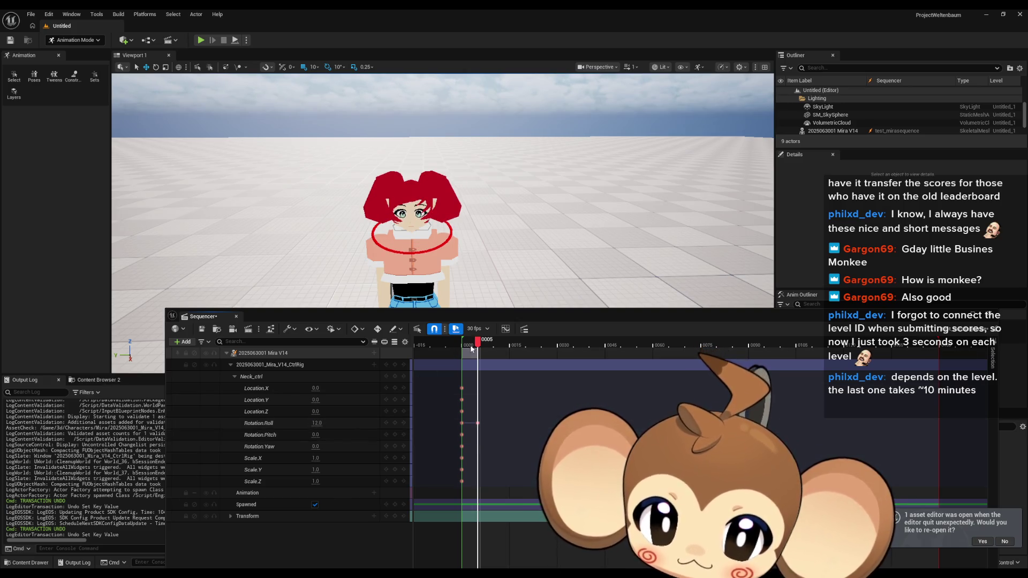
left_click_drag(482, 345, 497, 344)
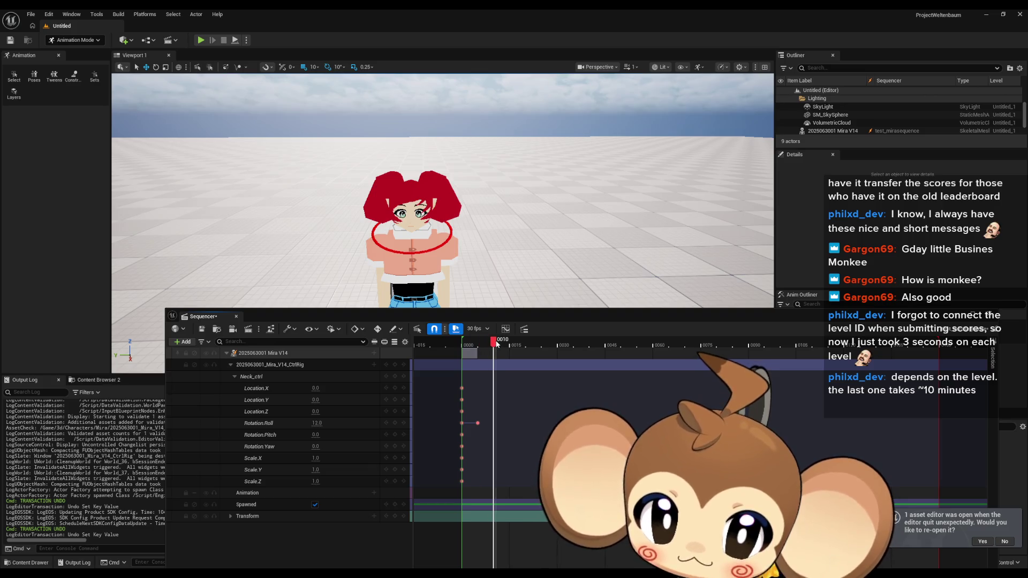
left_click_drag(317, 423, 317, 424)
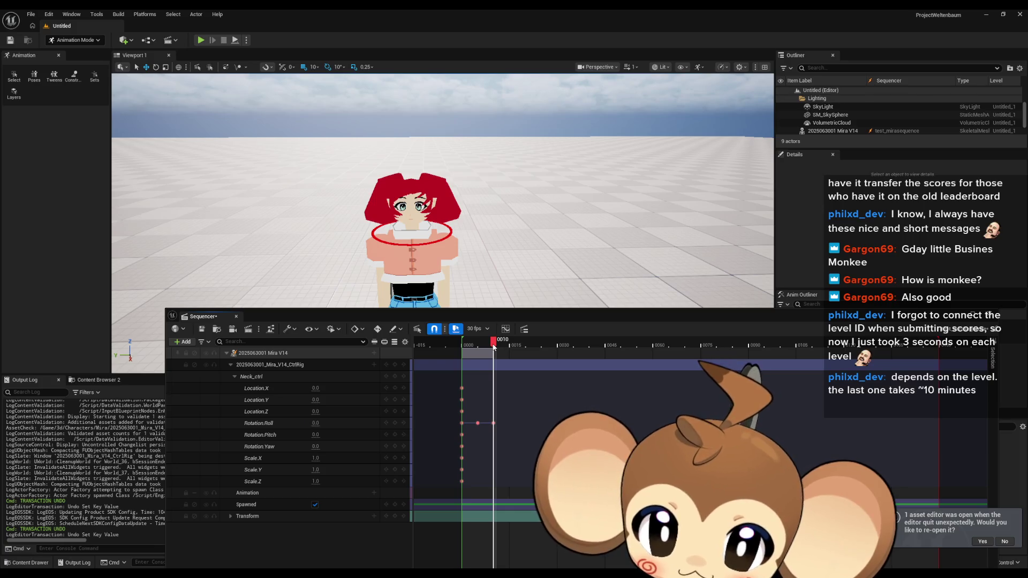
- Key the neck roll at -12 on frame 15 and 0 on frame 20, then undock Sequencer
mouse_move(493, 347)
left_mouse_down()
mouse_move(473, 346)
mouse_move(510, 347)
left_mouse_up()
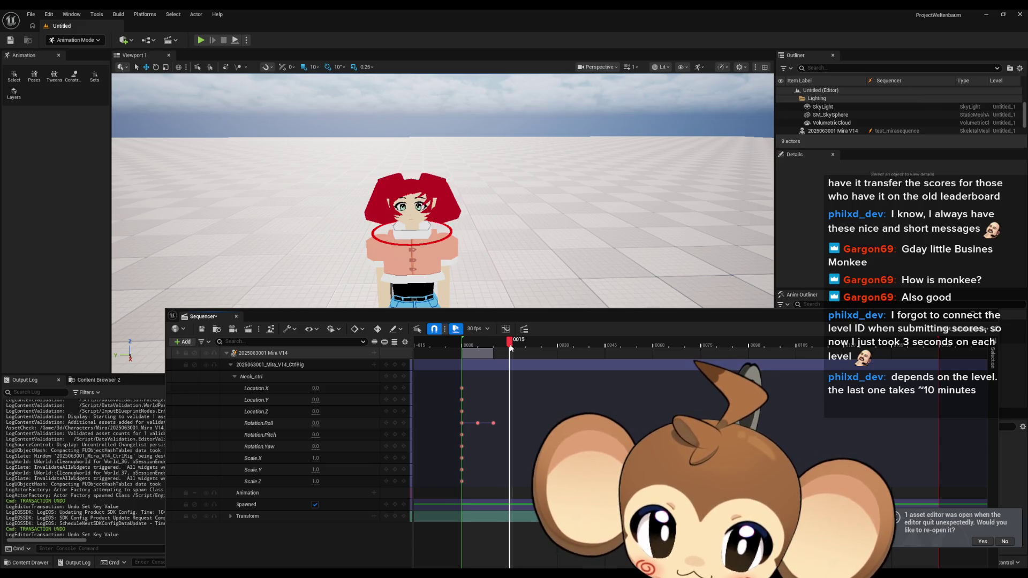
left_click(316, 423)
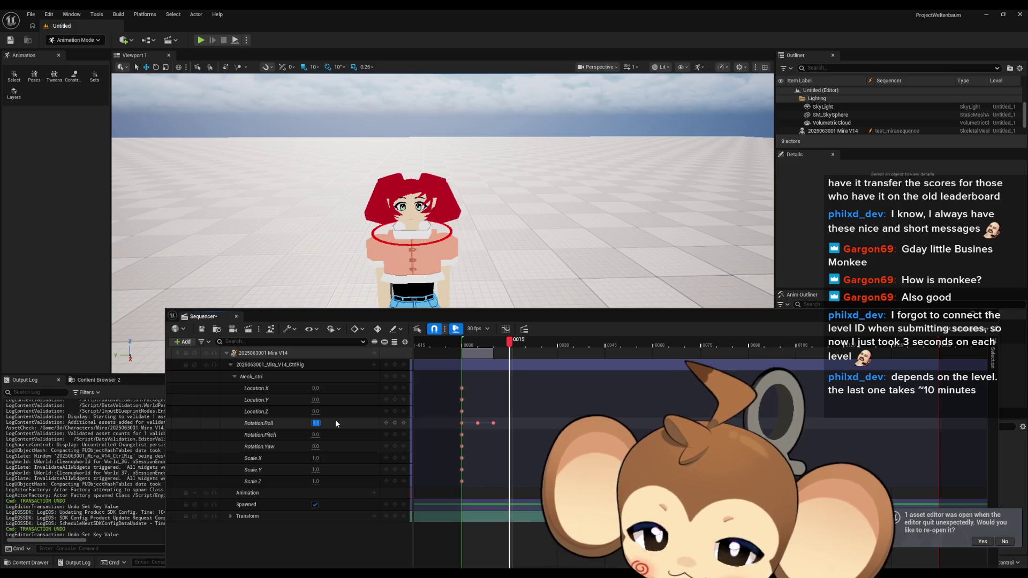
type("-12")
key("Return")
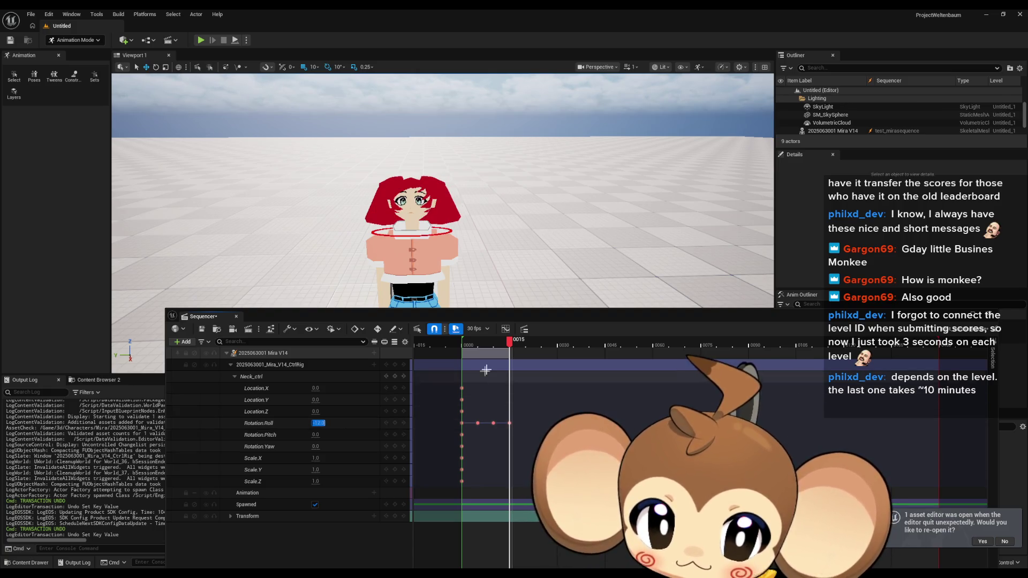
left_click_drag(509, 347, 528, 343)
left_click(318, 423)
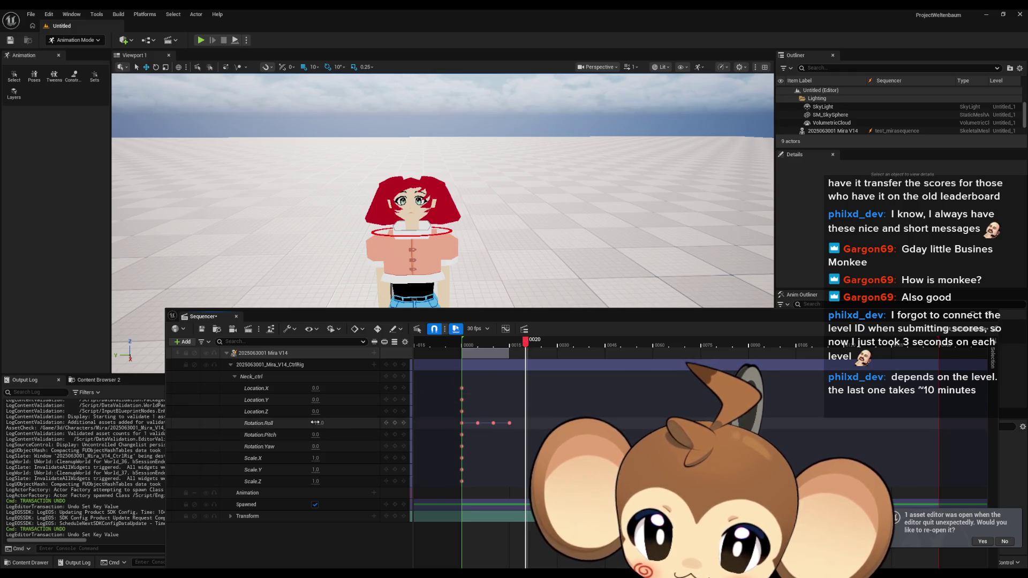
type("0")
key("Return")
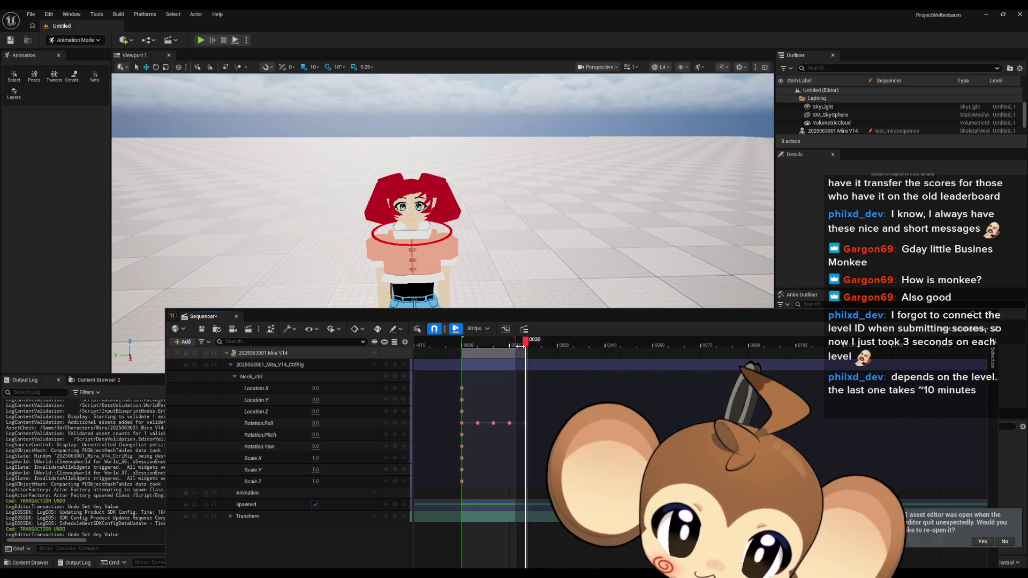
left_click(527, 345)
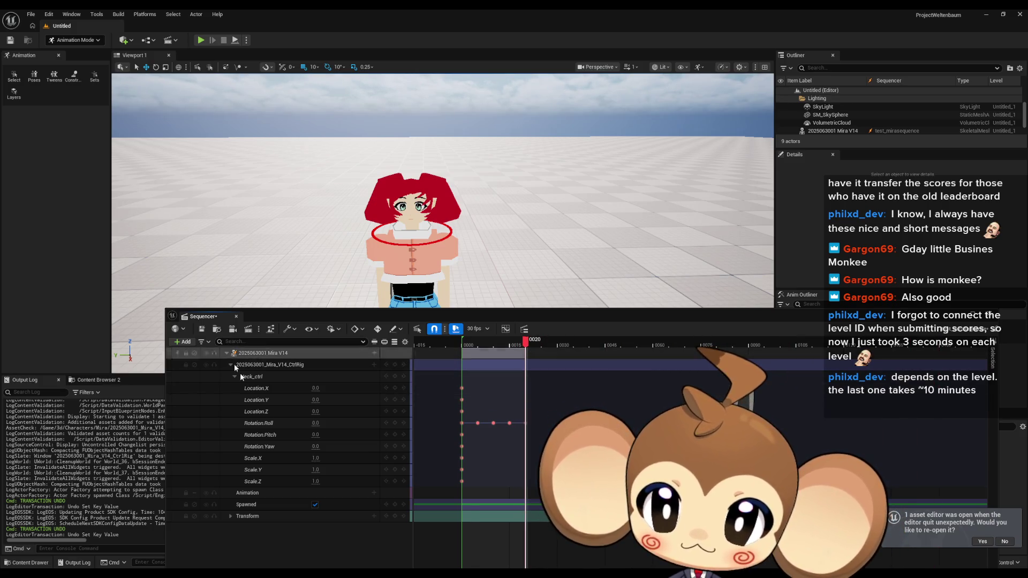
mouse_move(530, 317)
left_mouse_down()
mouse_move(689, 240)
mouse_move(718, 112)
mouse_move(667, 120)
mouse_move(654, 229)
mouse_move(682, 362)
mouse_move(563, 382)
mouse_move(652, 343)
mouse_move(628, 352)
left_mouse_up()
- Play and pause the neck-roll preview, set the frame rate to 60 fps, and save
left_click(643, 347)
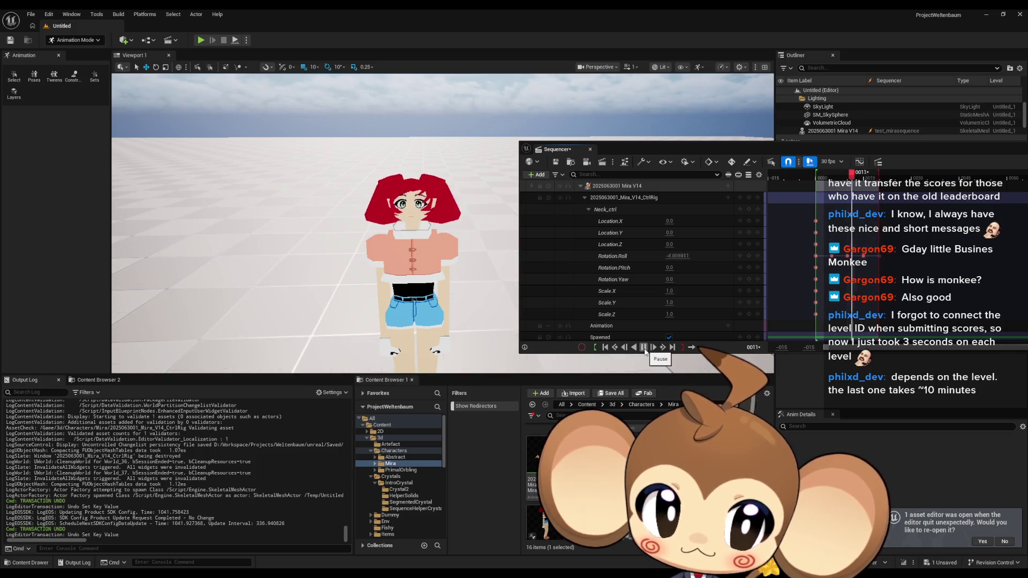
left_click(645, 350)
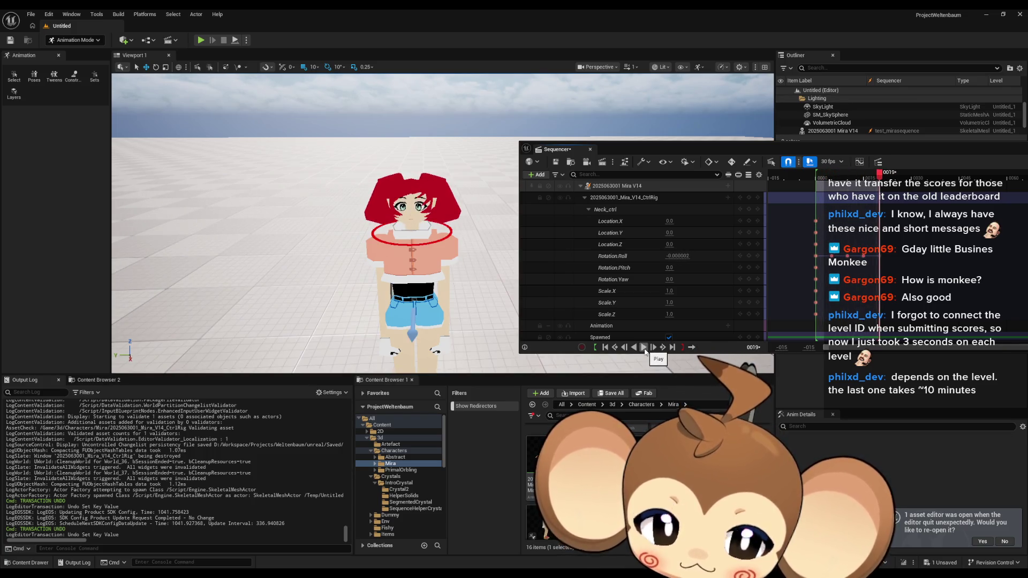
left_click(832, 162)
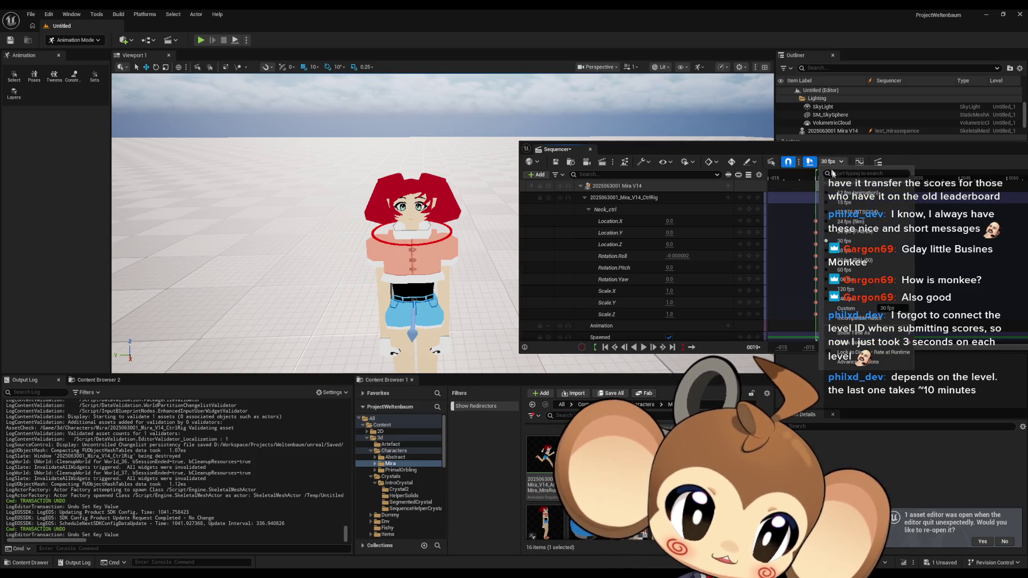
left_click(846, 270)
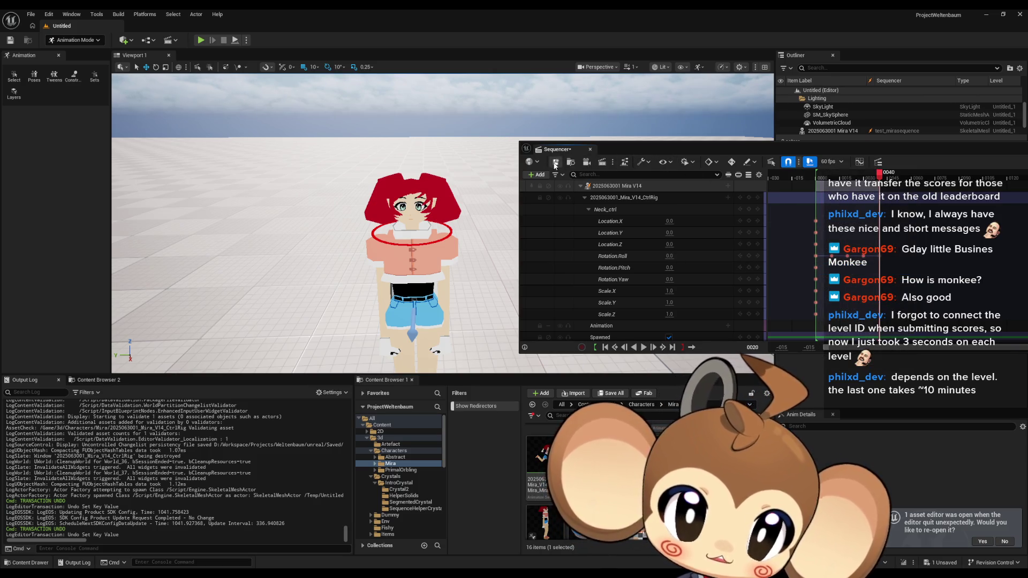
key("ctrl+s")
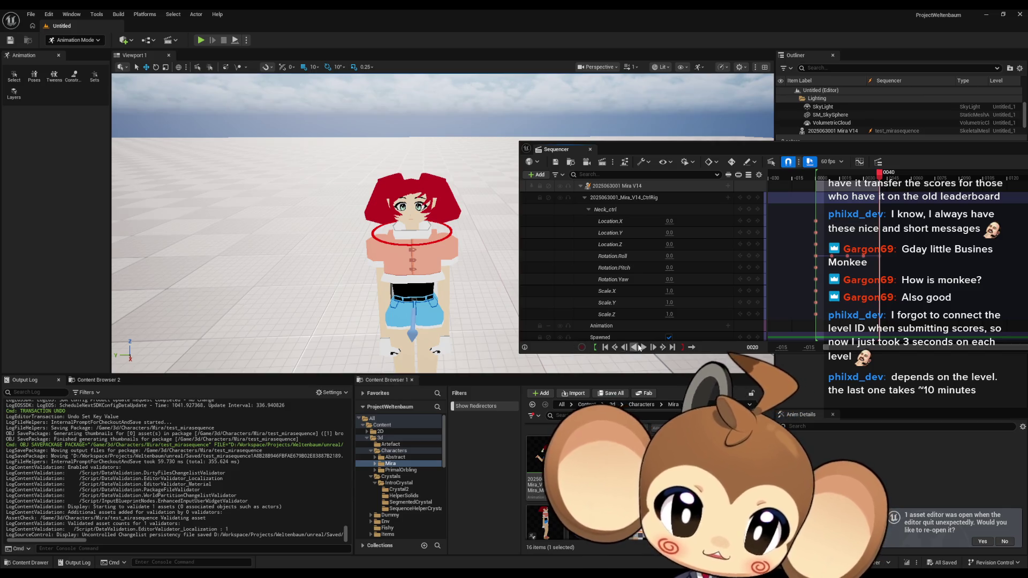
left_click_drag(743, 148, 323, 162)
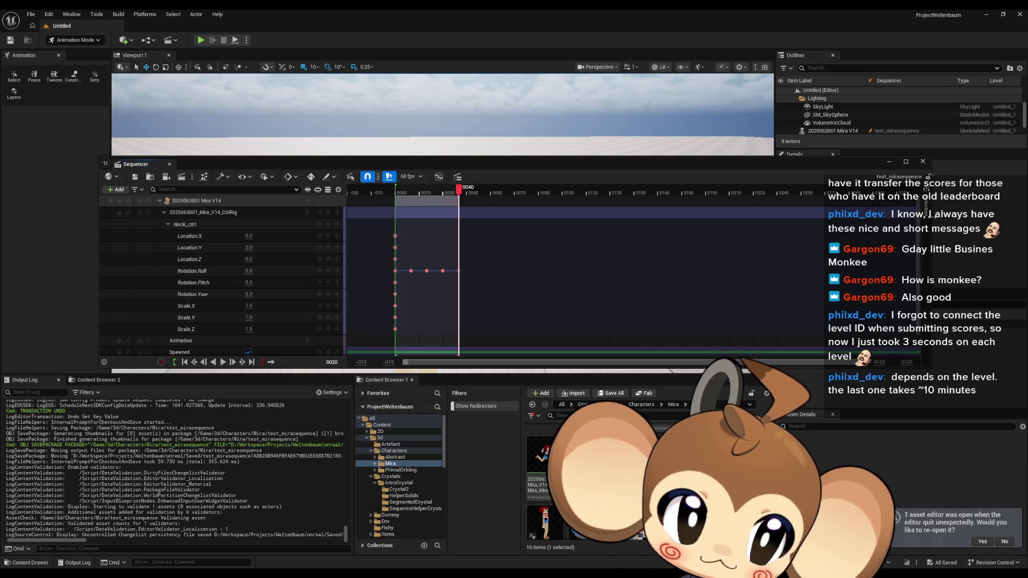
left_click_drag(925, 225, 527, 225)
left_click_drag(393, 166, 746, 138)
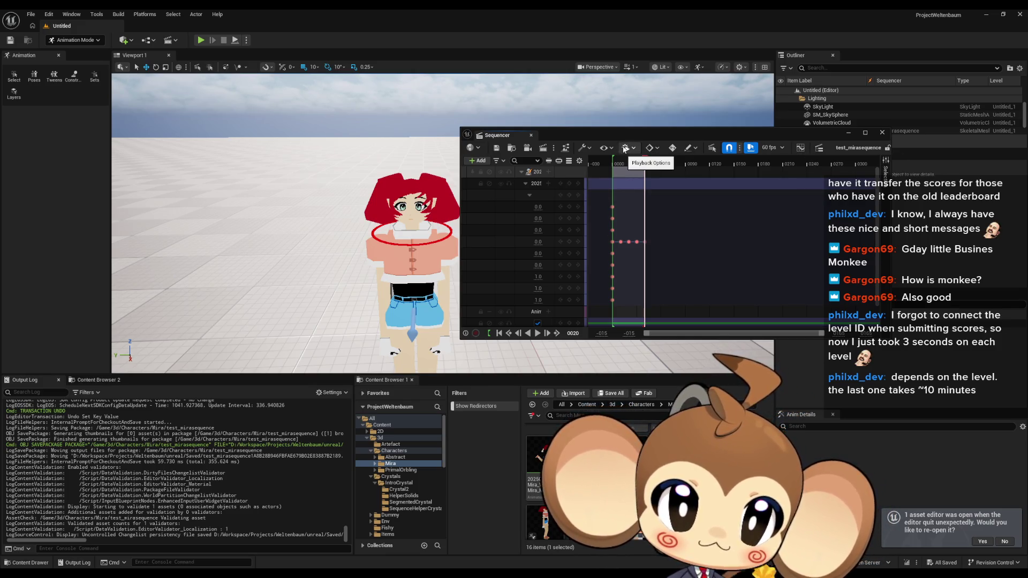
- Play the sequence once with Loop Cuts on, then switch Loop Cuts off and open View Options
left_click(638, 149)
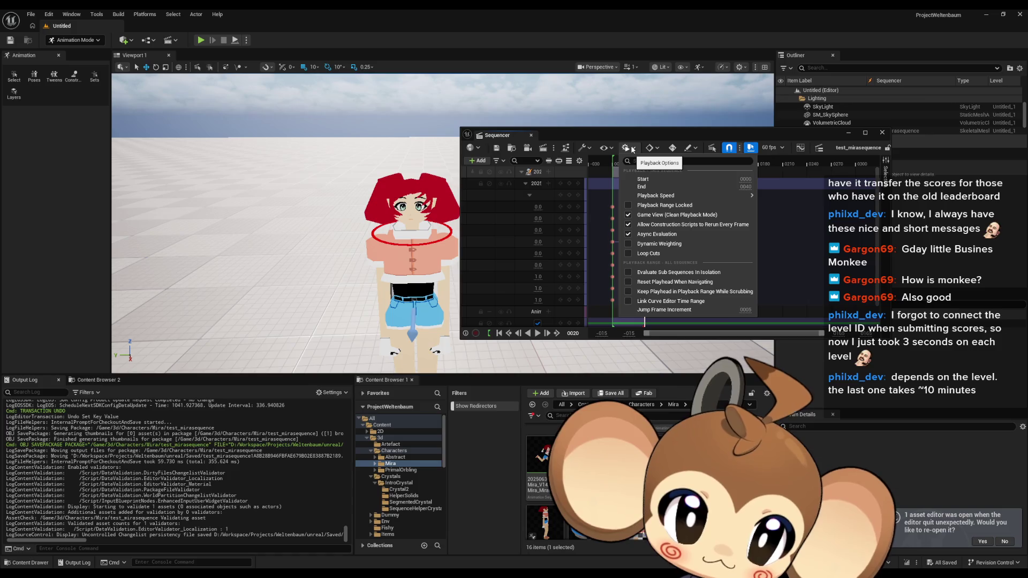
left_click(629, 254)
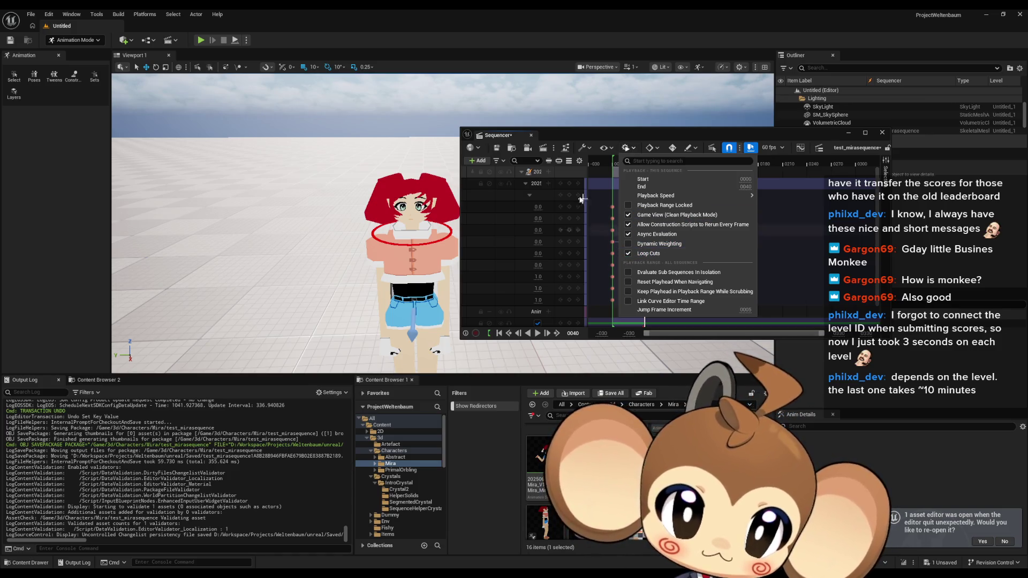
left_click(540, 336)
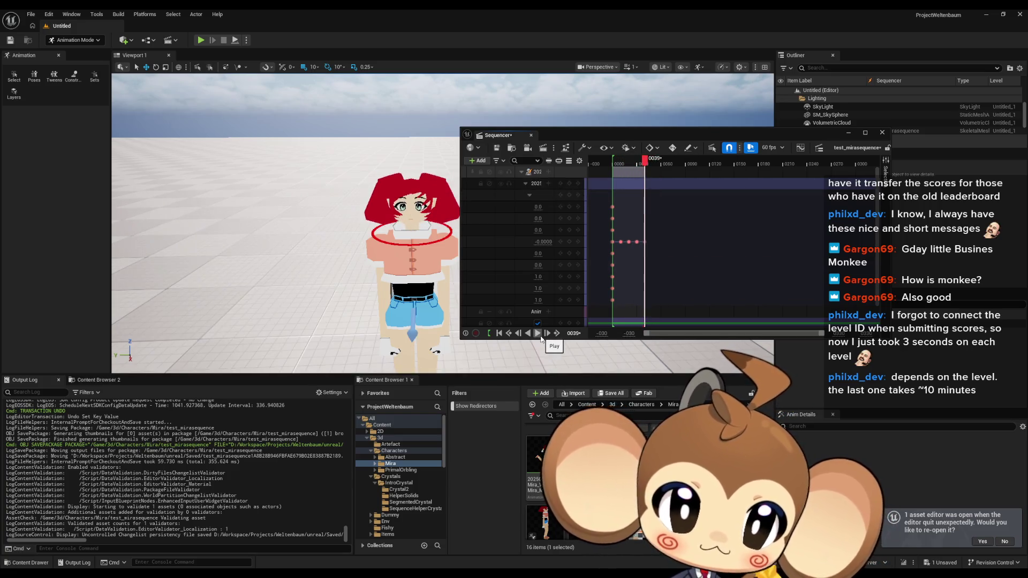
left_click(628, 148)
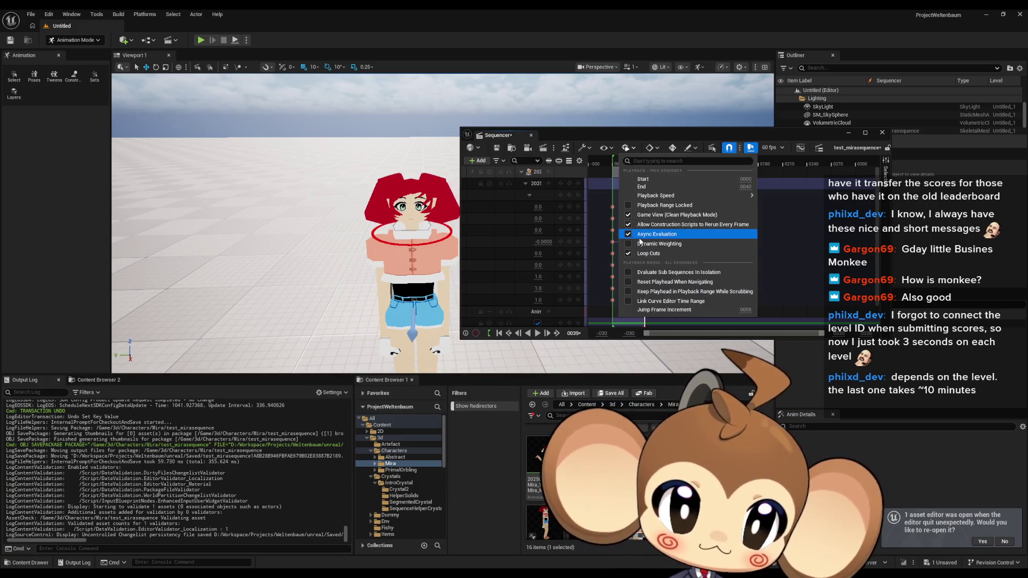
left_click(629, 253)
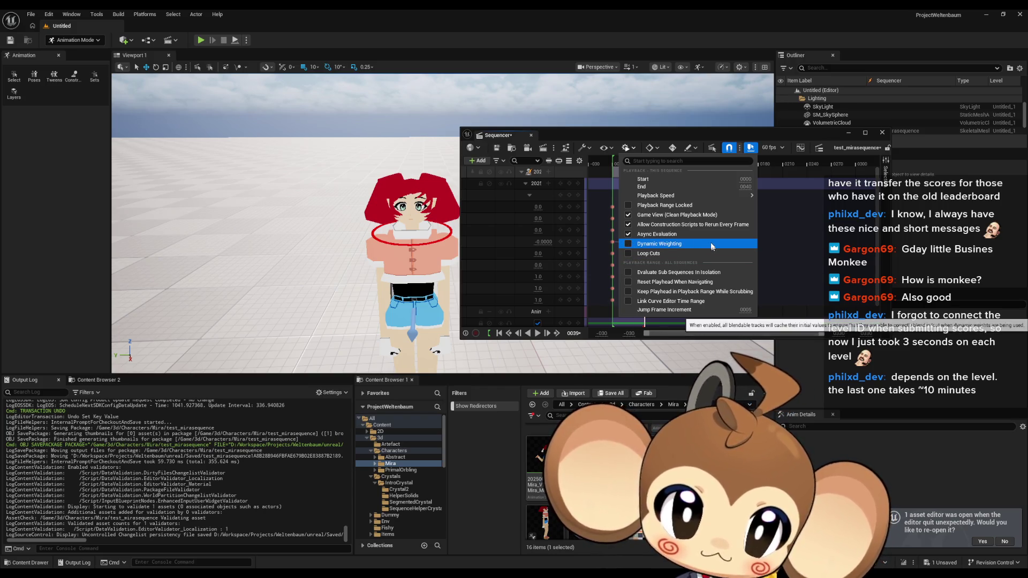
left_click(628, 148)
left_click(603, 148)
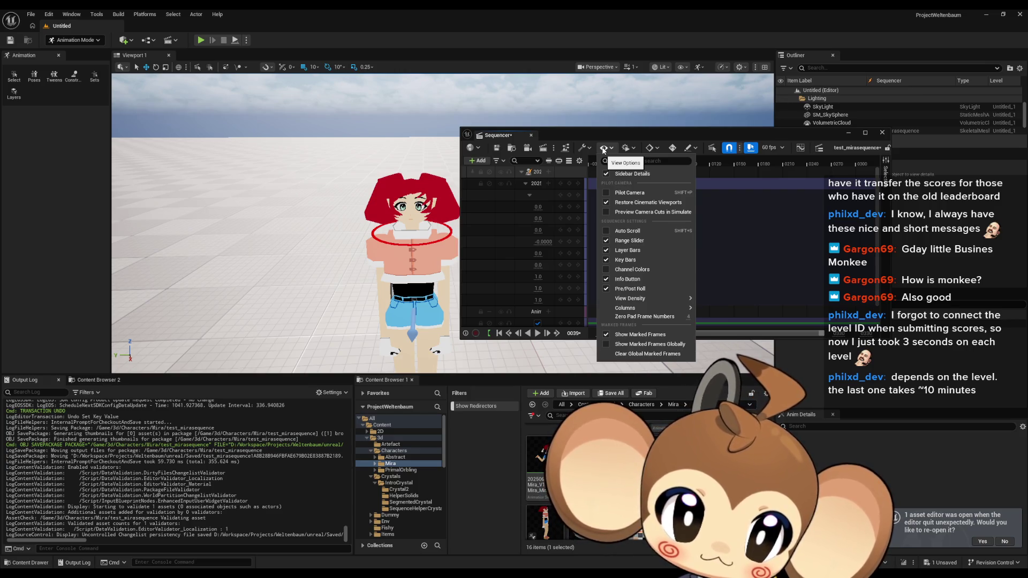
- Browse the Sequencer Actions (wrench) list and close it again
left_click(585, 148)
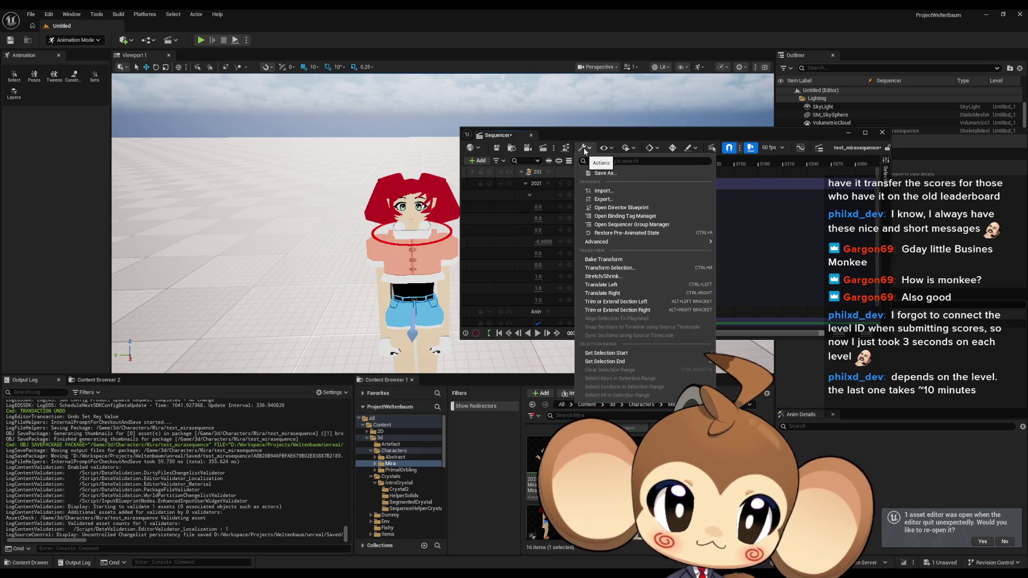
left_click(585, 151)
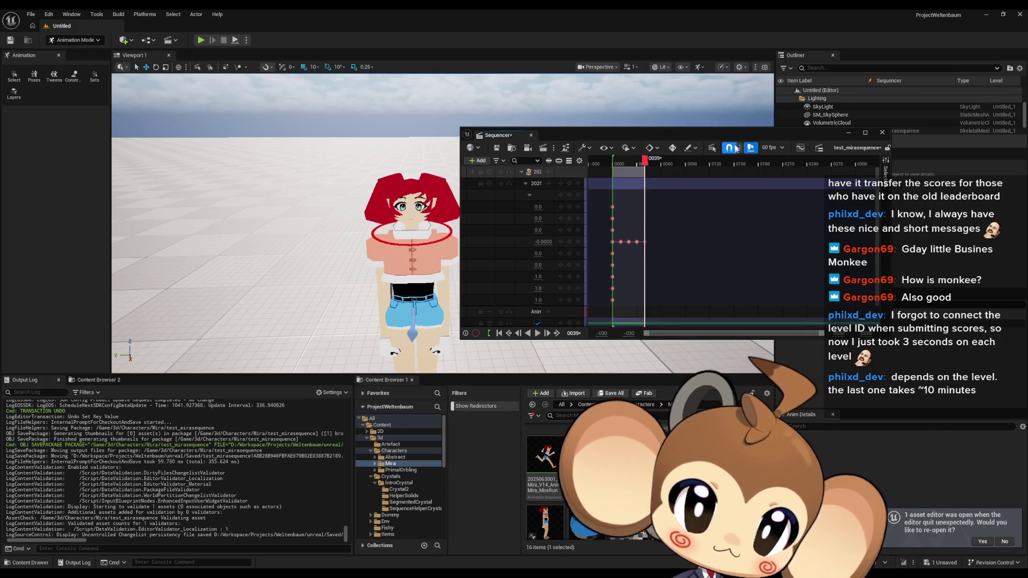
- Maximize the Sequencer, decline re-opening the previous asset editor, and show Playback Options
left_click_drag(741, 135, 735, 133)
double_click(734, 133)
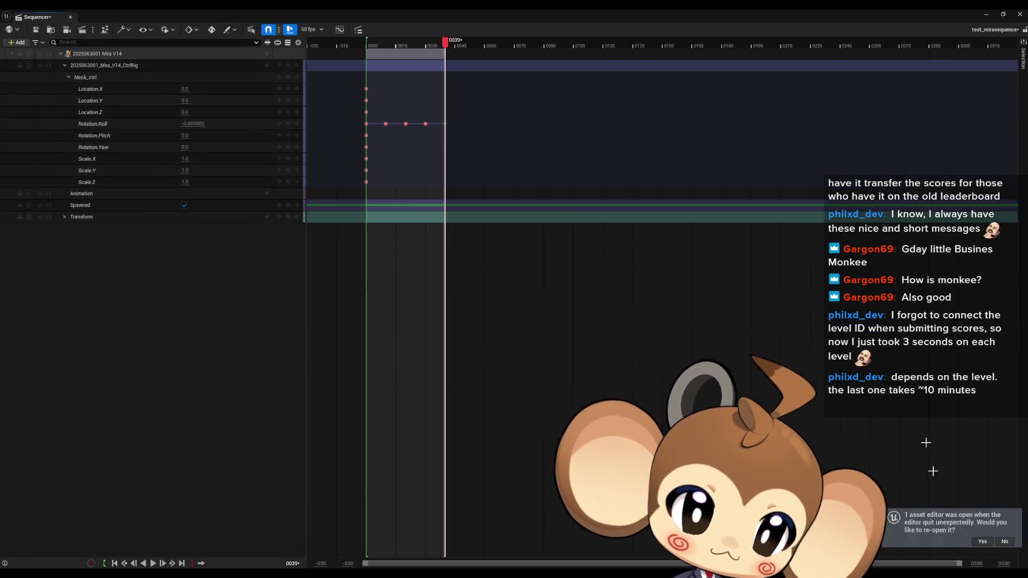
left_click(1004, 541)
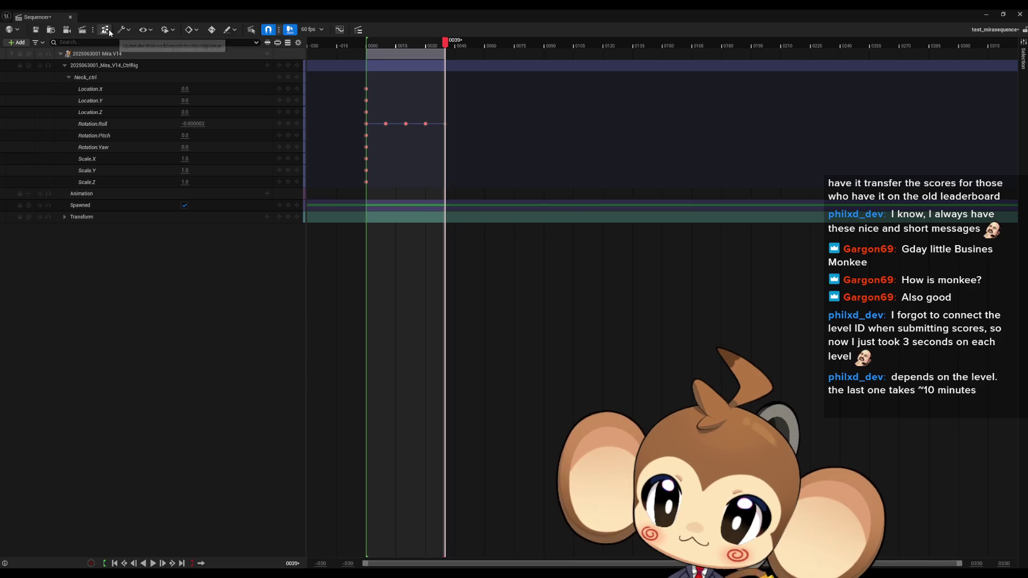
left_click(167, 34)
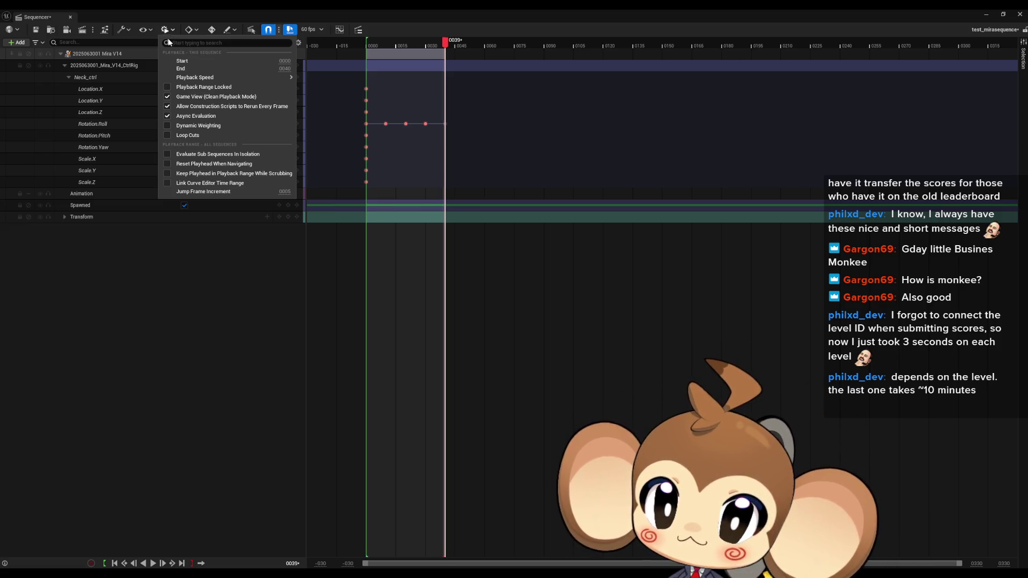
- Look over the Playback Speed choices, then close the Playback Options menu unchanged
mouse_move(186, 79)
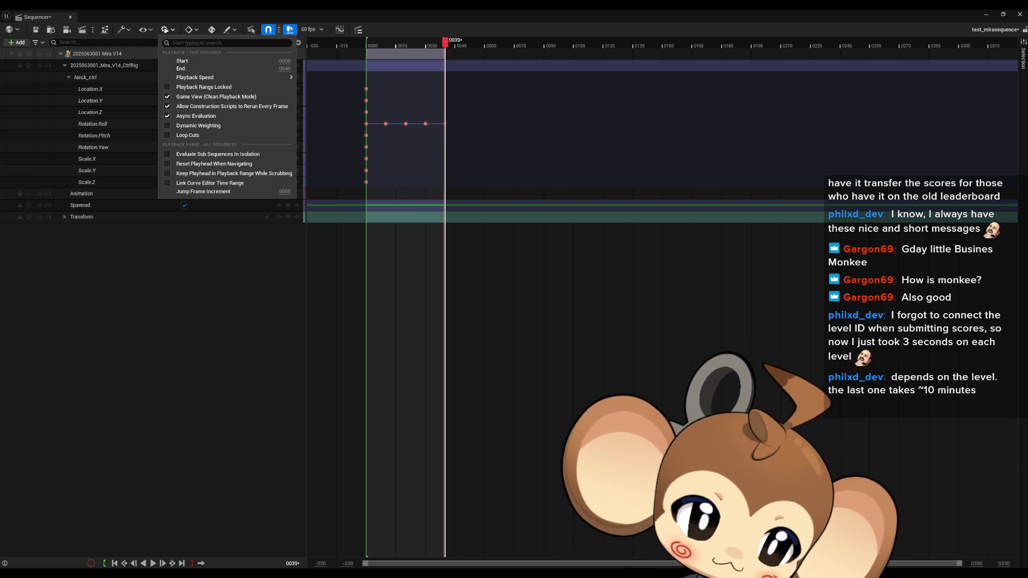
key("Escape")
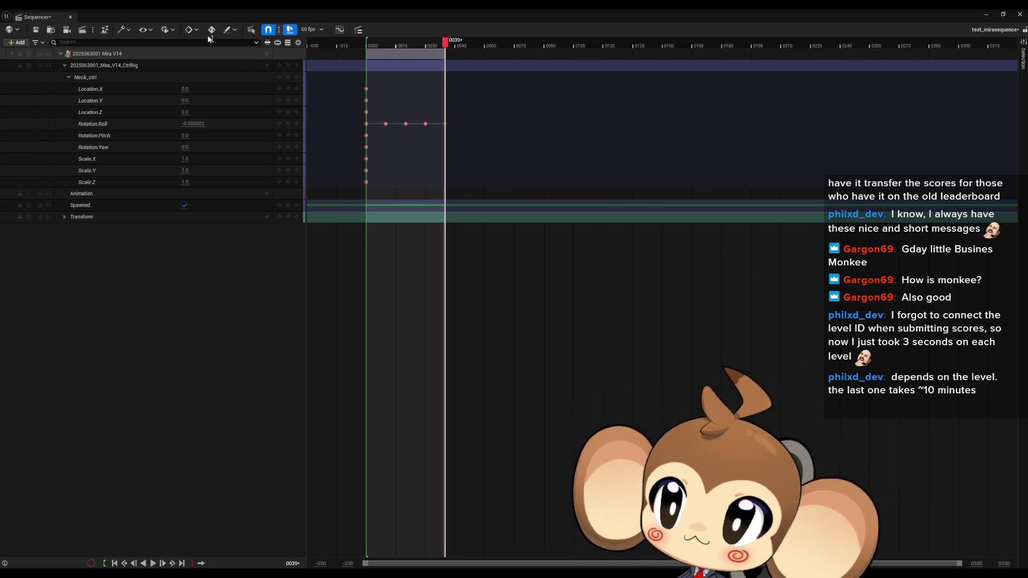
- Close Playback Options again without changes and show the Sequencer Actions menu
left_click(165, 30)
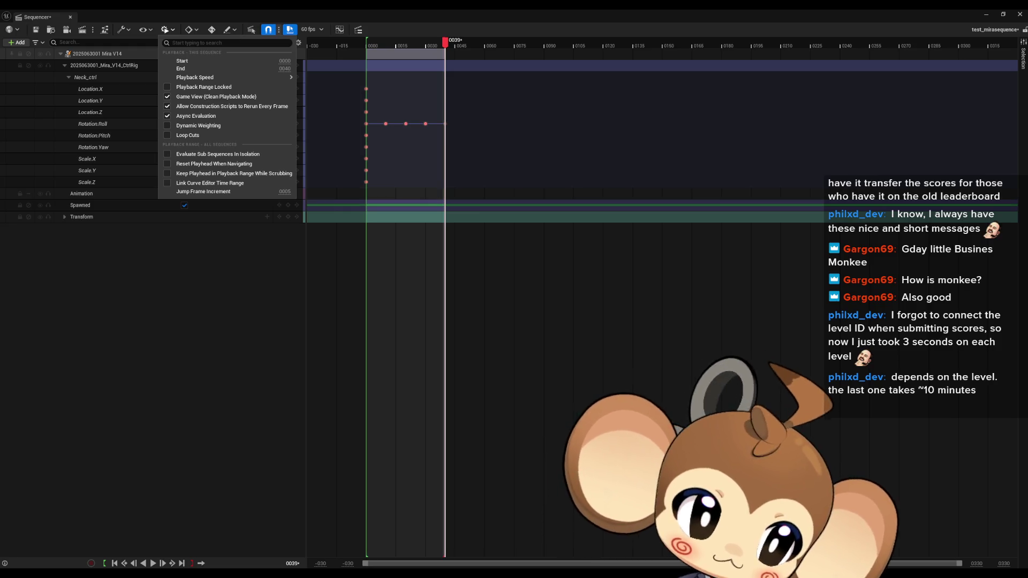
key("Escape")
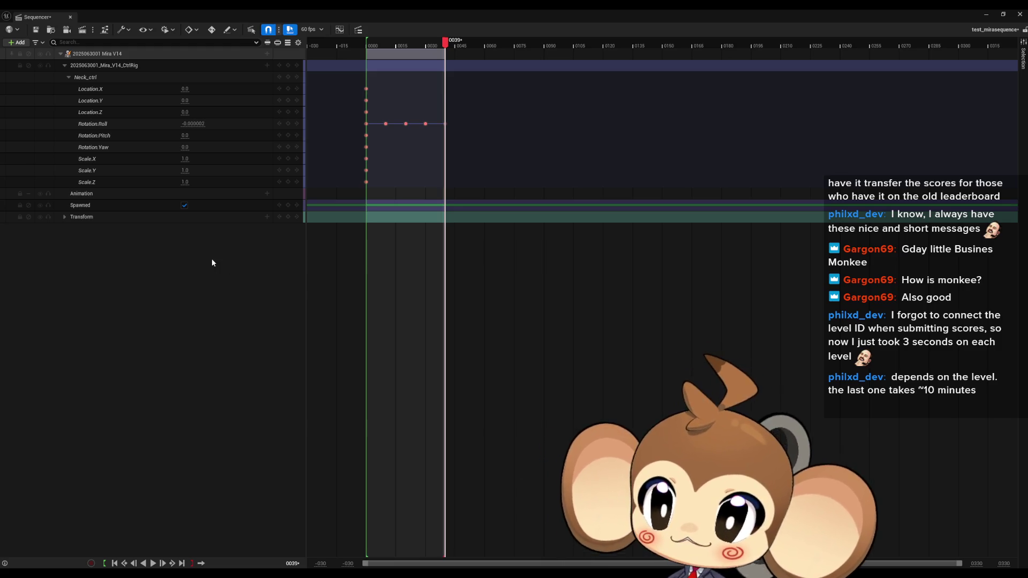
left_click(125, 30)
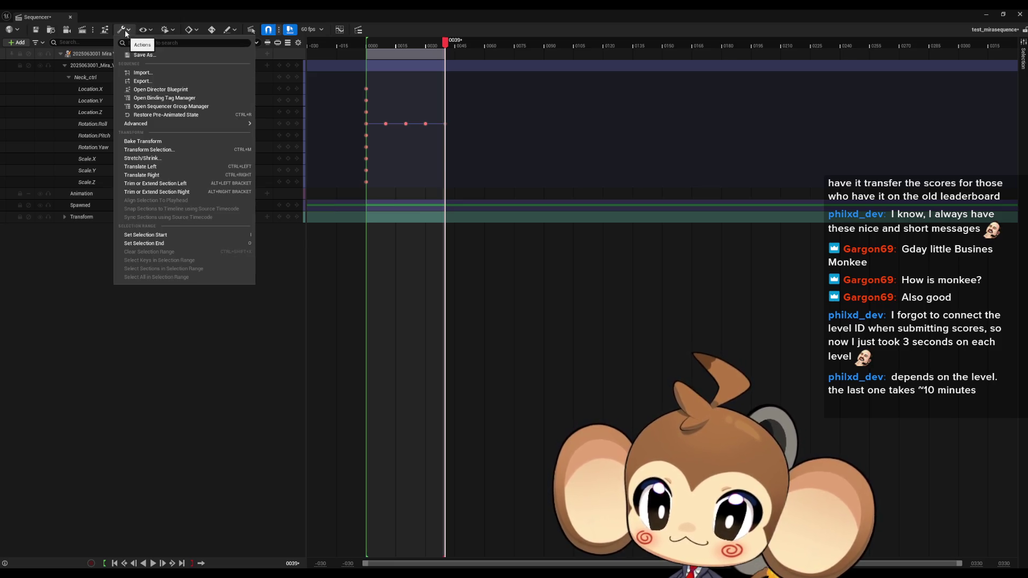
- Open and close the Playback Options list without changing anything
left_click(168, 30)
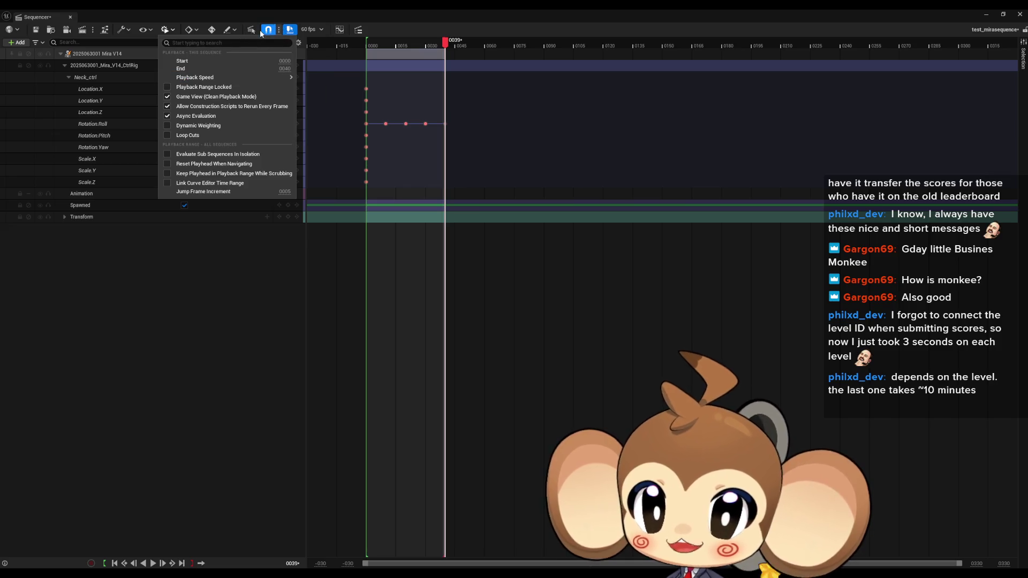
left_click(246, 9)
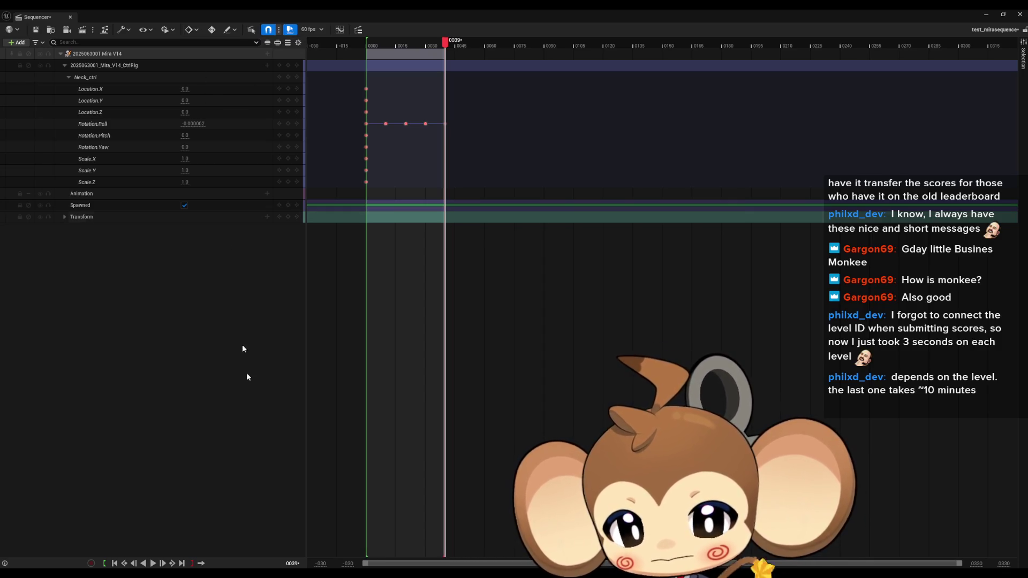
mouse_move(8, 564)
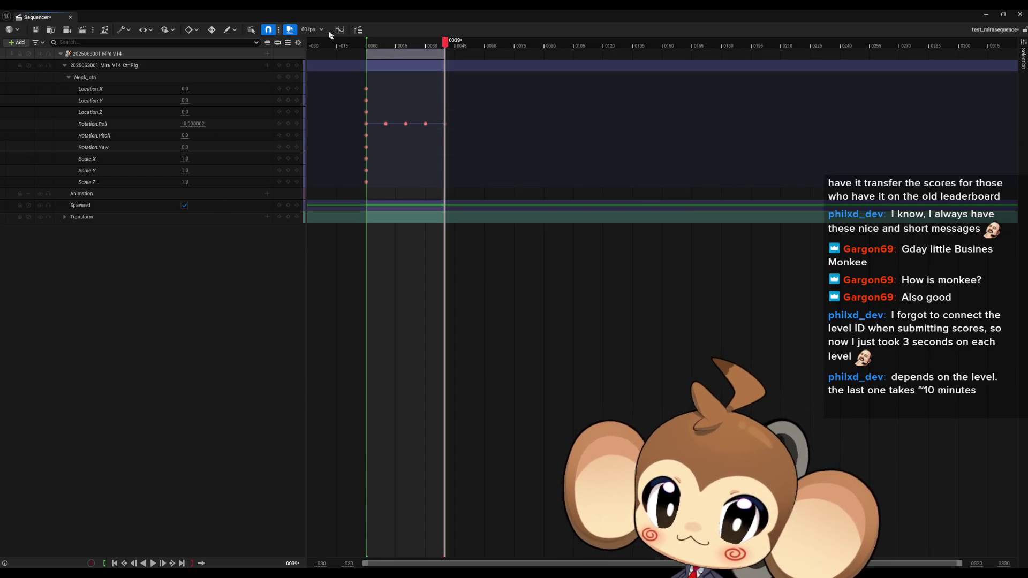
- Check the frame-rate list keeping 60 fps, then show the edit-mode choices
left_click(312, 31)
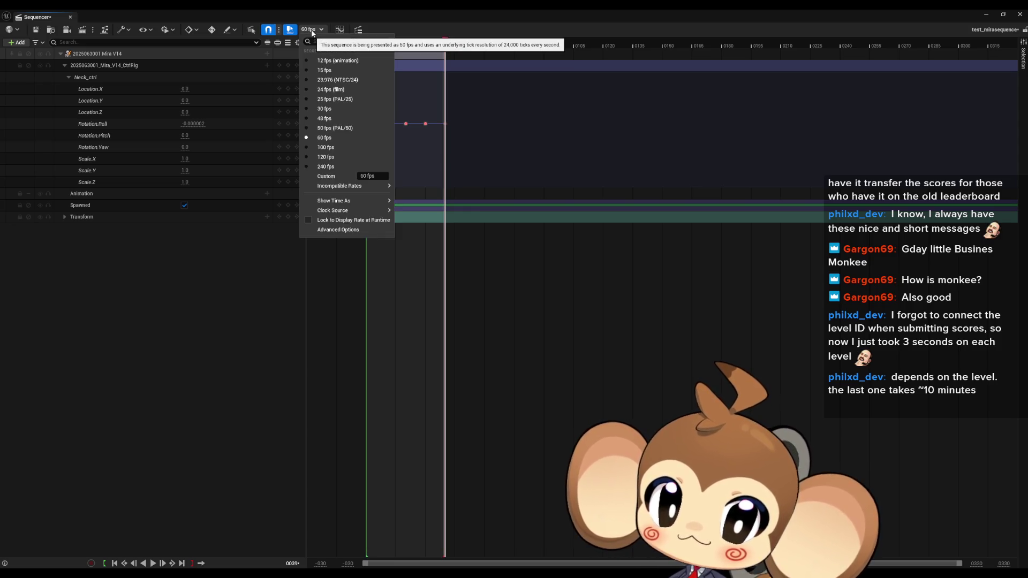
left_click(312, 30)
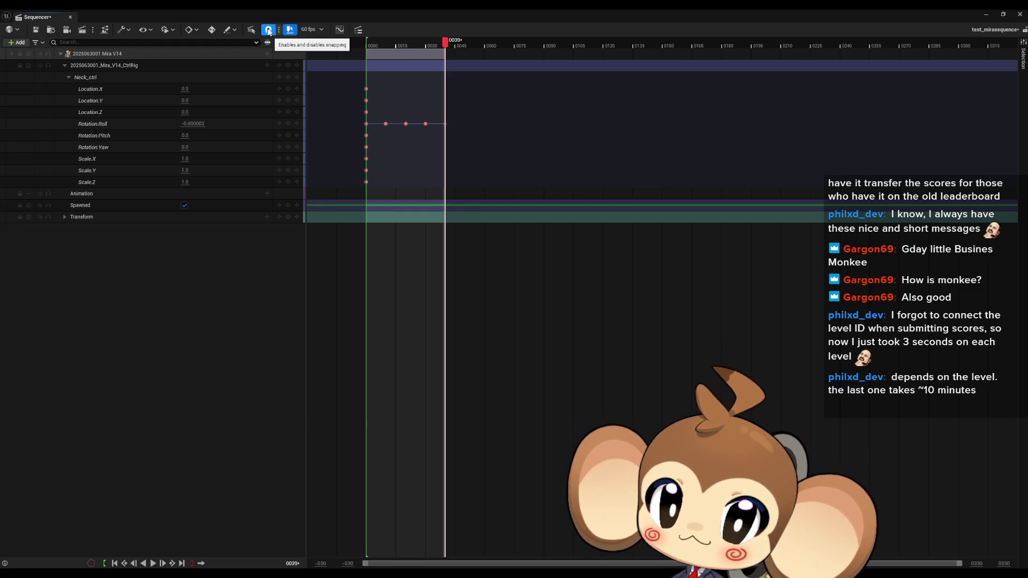
left_click(230, 31)
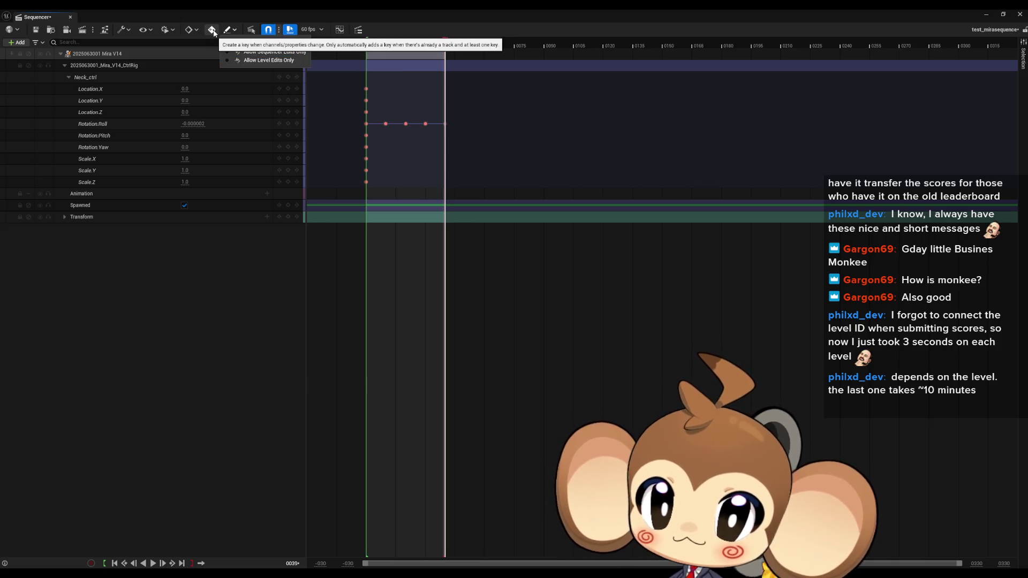
left_click(214, 32)
left_click(196, 33)
left_click(195, 32)
left_click(171, 32)
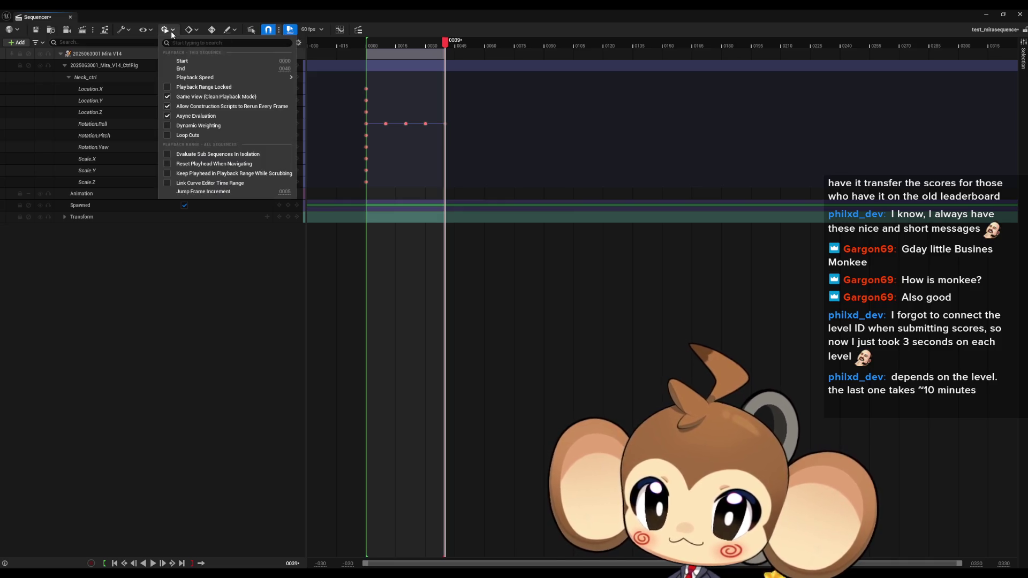
left_click(153, 29)
left_click(153, 28)
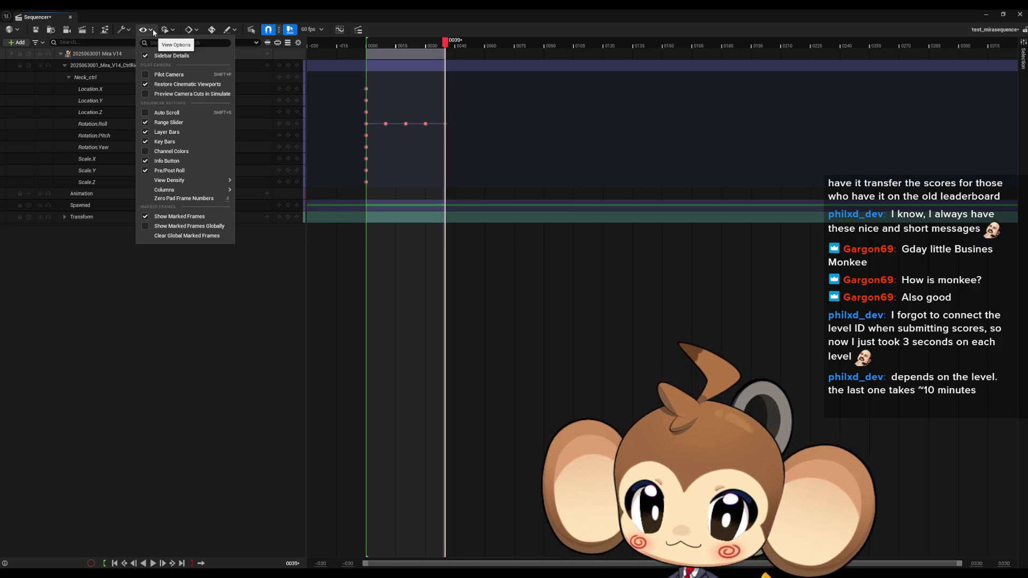
left_click(124, 30)
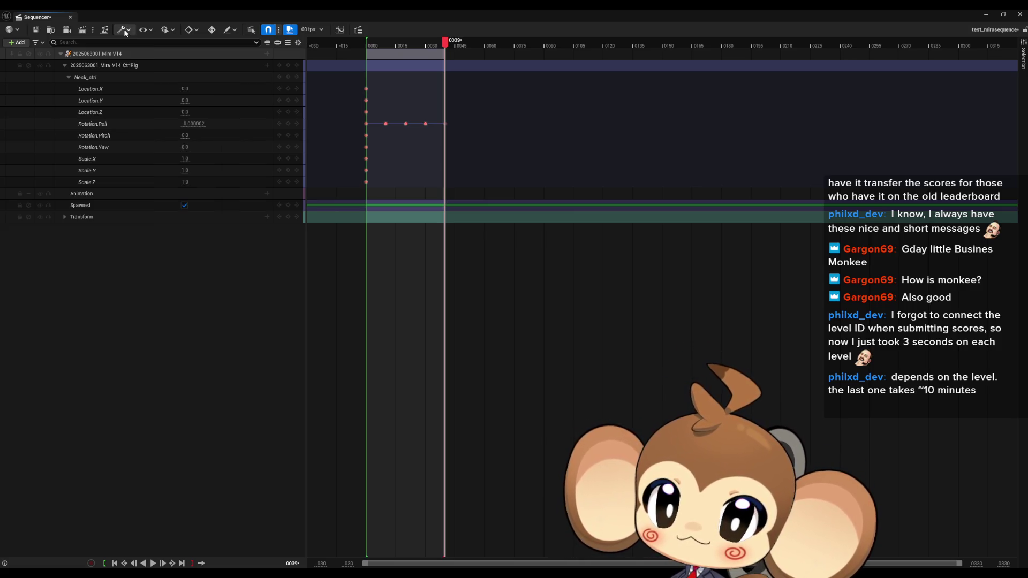
left_click(124, 30)
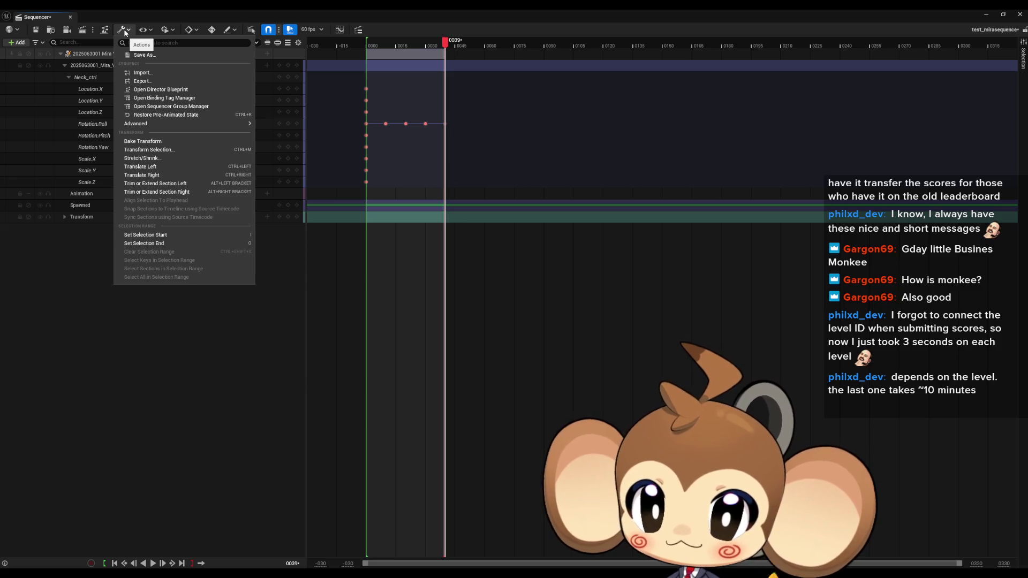
left_click(125, 31)
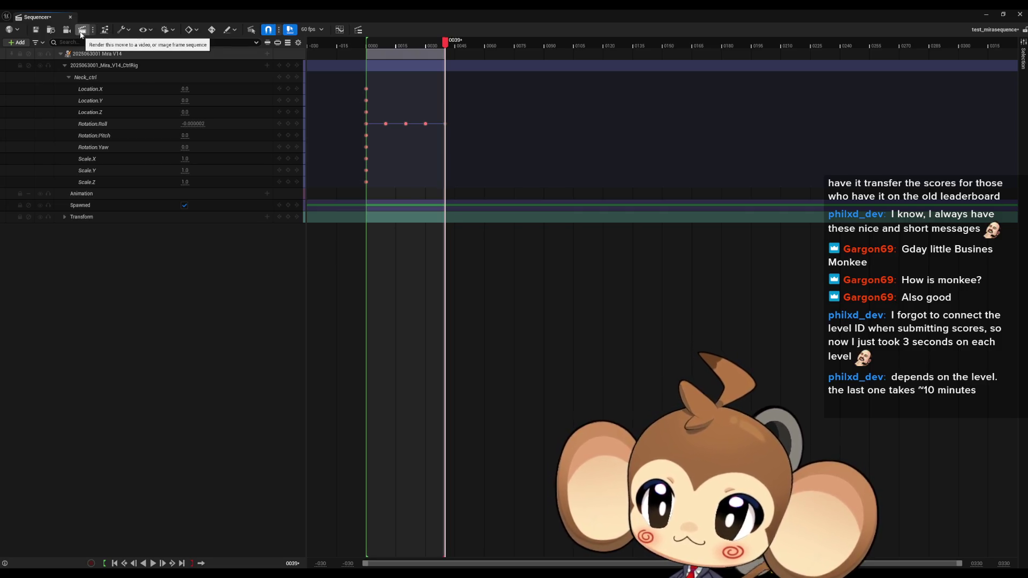
left_click(67, 30)
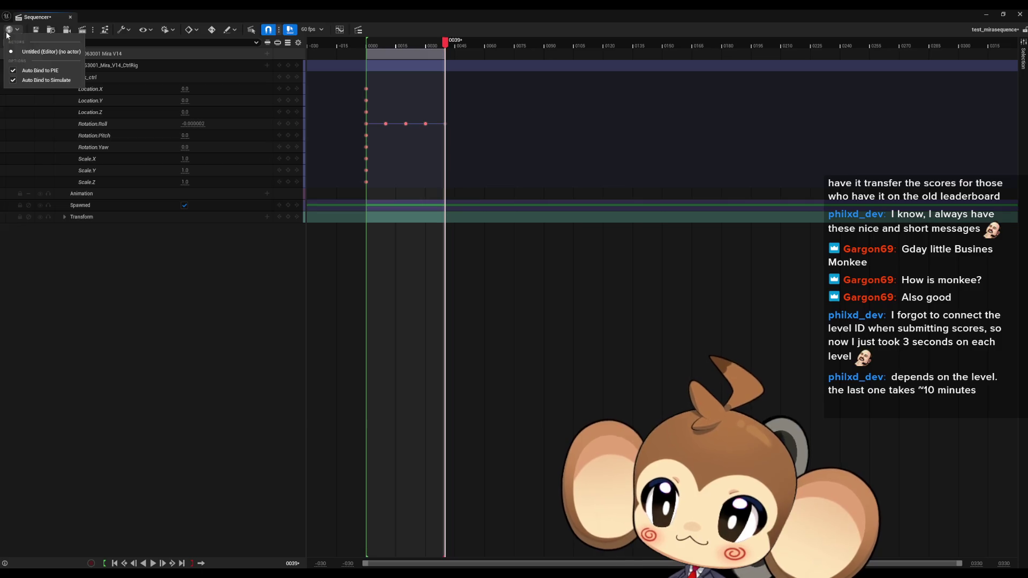
left_click(14, 31)
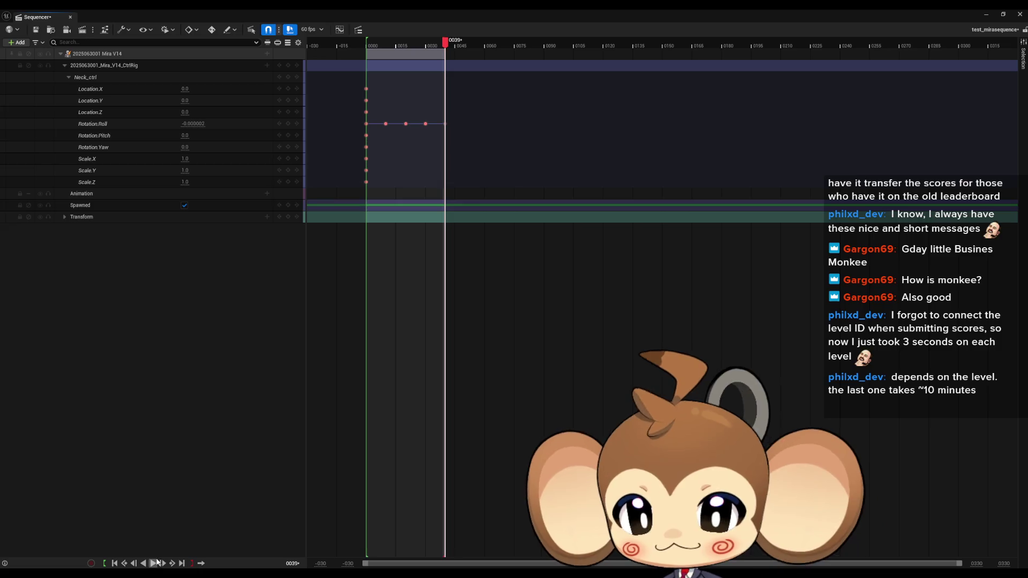
- Play the neck-roll animation, then restore the Sequencer to a floating window
left_click(154, 563)
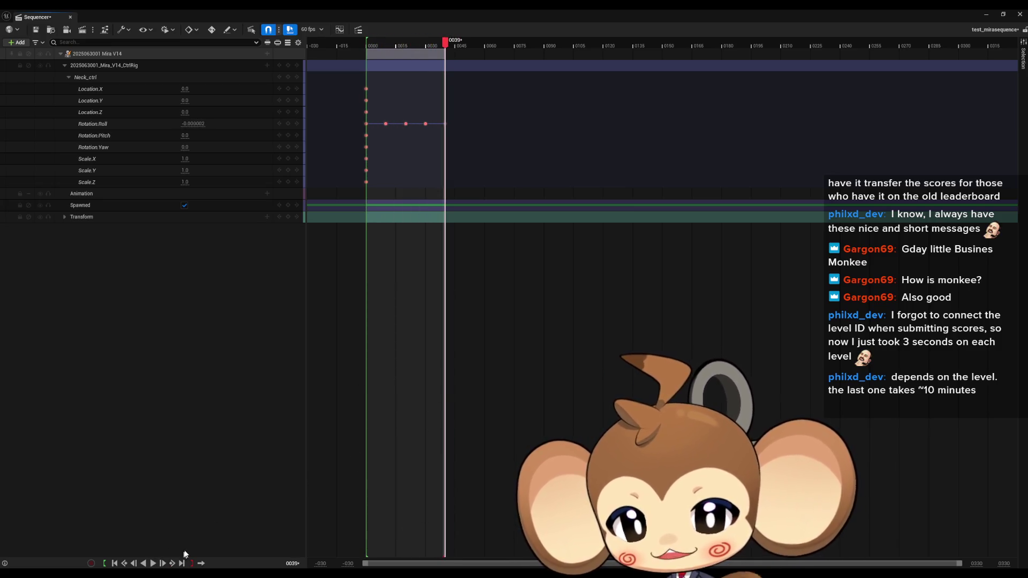
mouse_move(174, 574)
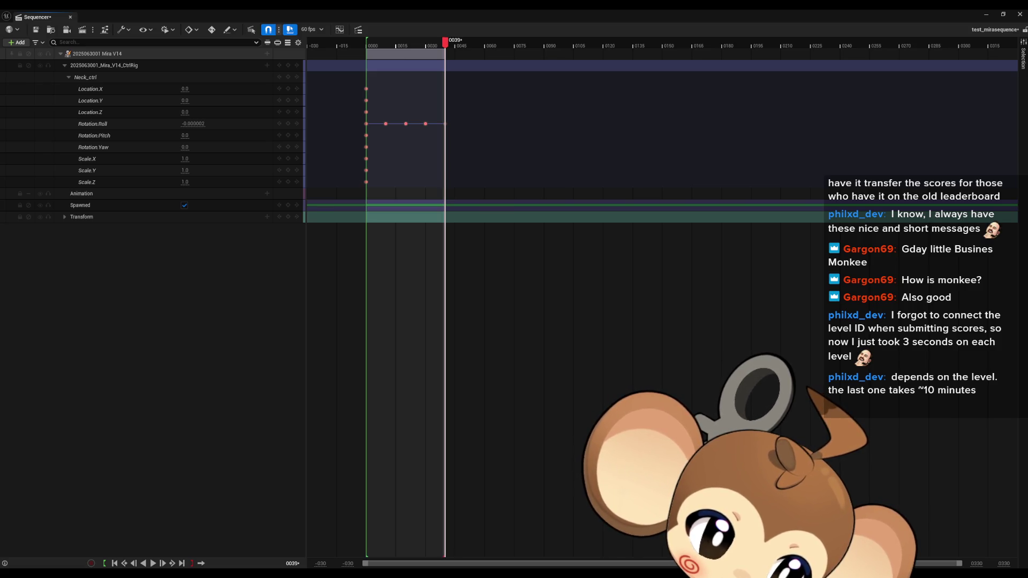
double_click(298, 11)
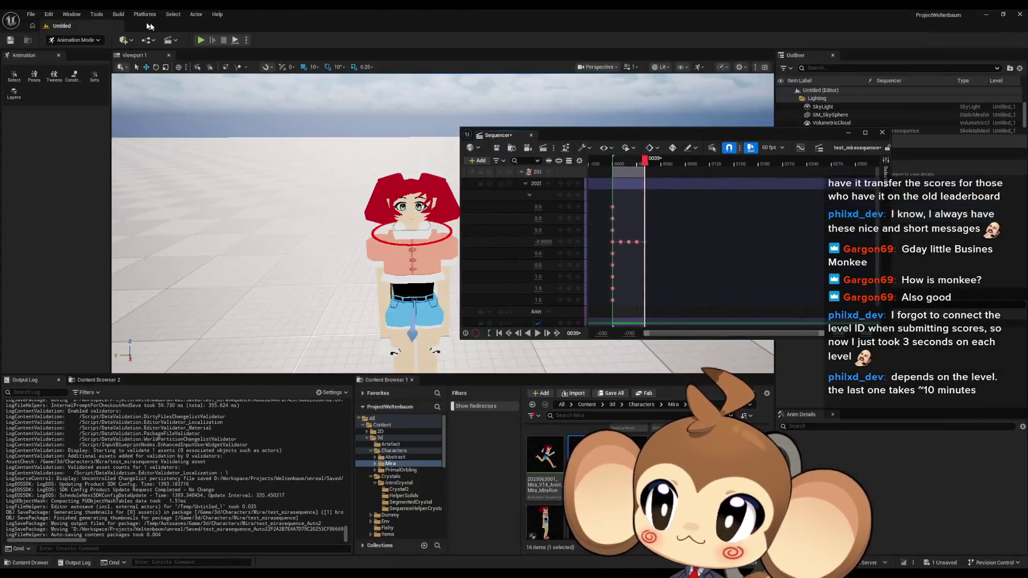
left_click(72, 15)
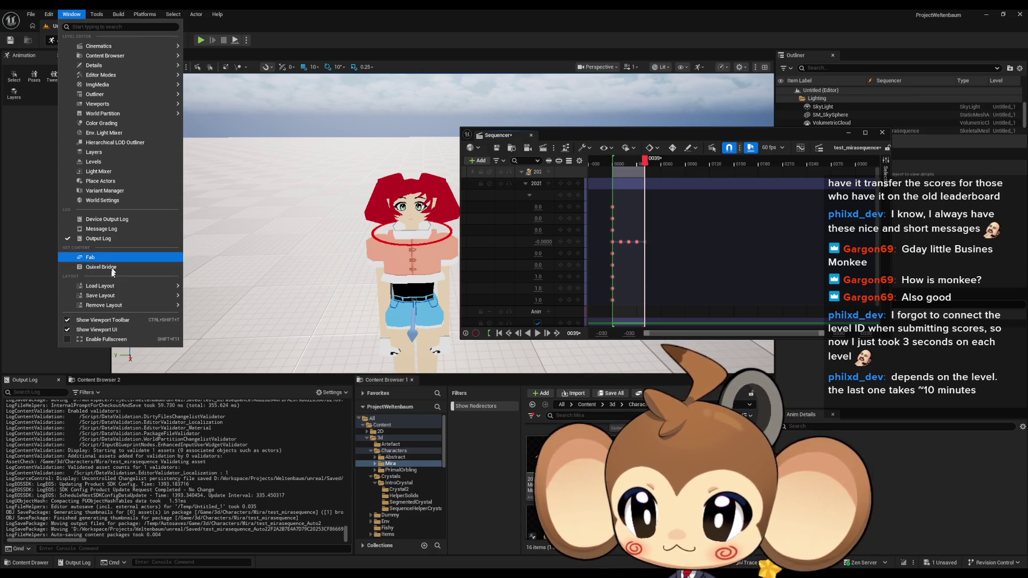
mouse_move(112, 289)
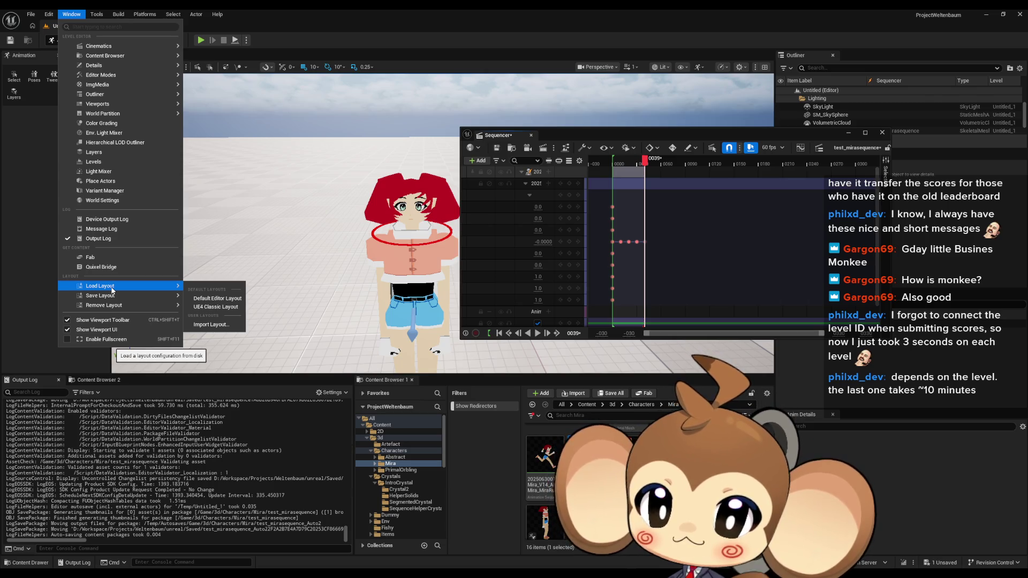
left_click(698, 138)
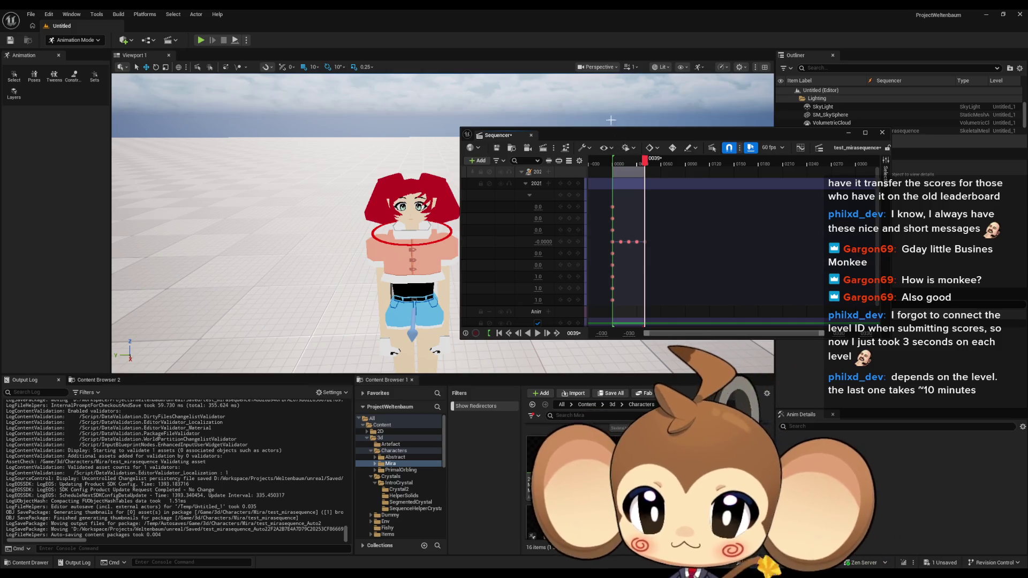
- Preview the neck-roll animation around Mira in Sequencer, then pause it
mouse_move(603, 133)
left_mouse_down()
mouse_move(497, 143)
mouse_move(474, 9)
mouse_move(522, 145)
mouse_move(706, 183)
left_mouse_up()
mouse_move(428, 267)
left_mouse_down()
mouse_move(386, 262)
mouse_move(369, 236)
left_mouse_up()
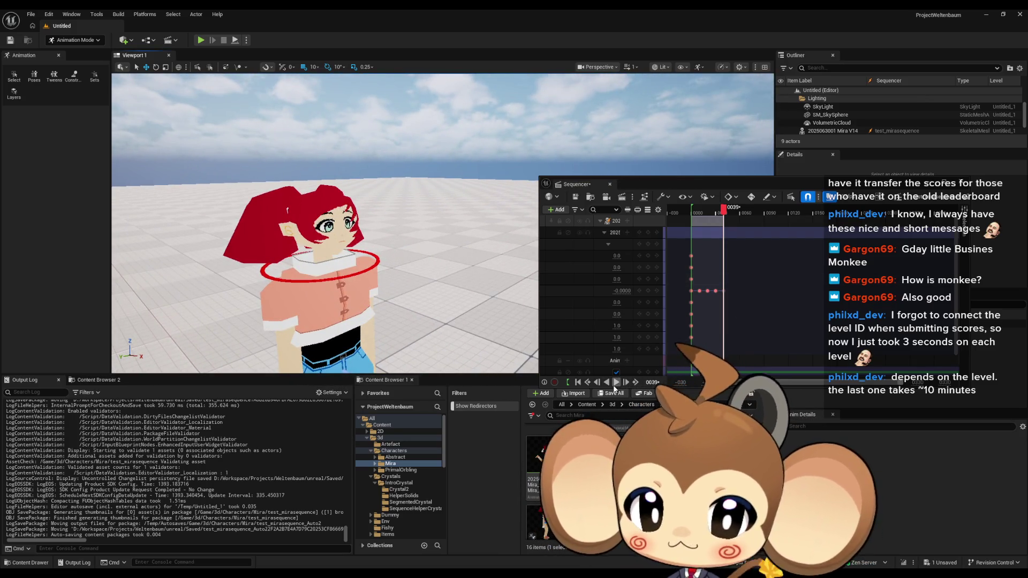
left_click(615, 387)
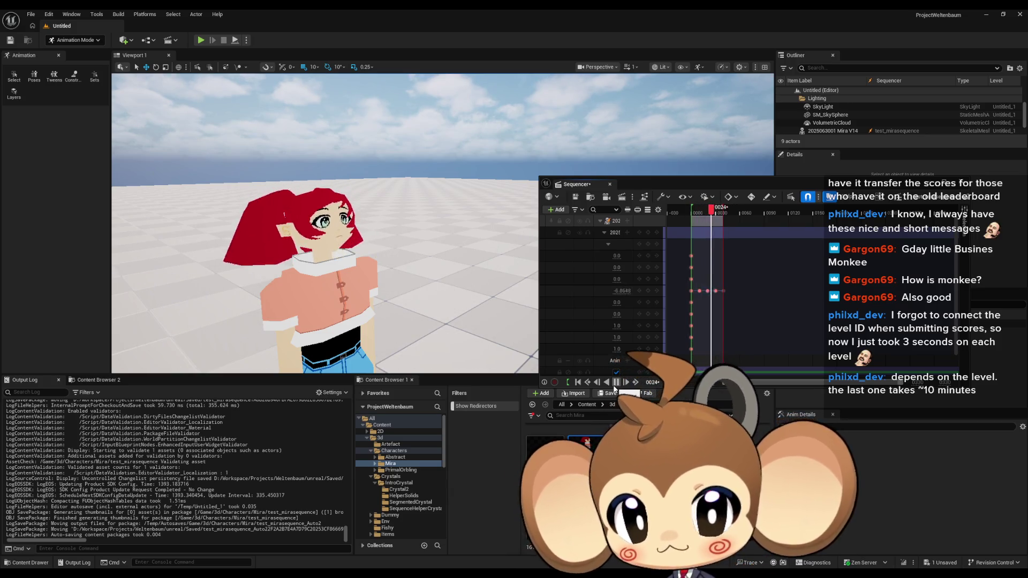
left_click(615, 384)
- Drag test_mirasequence from the Content Browser into the level as an actor
mouse_move(576, 183)
left_mouse_down()
mouse_move(314, 306)
mouse_move(66, 348)
left_mouse_up()
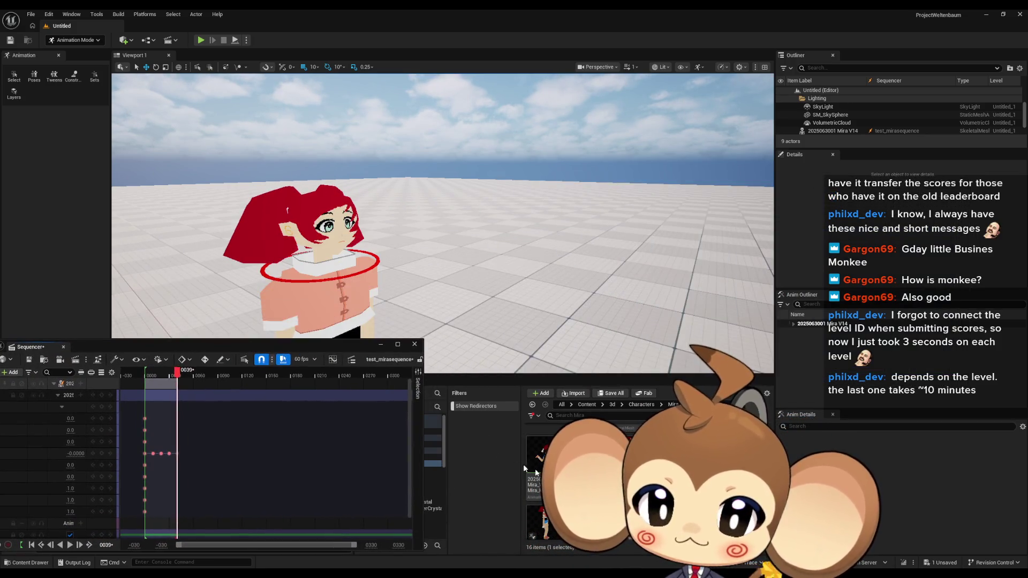
mouse_move(541, 461)
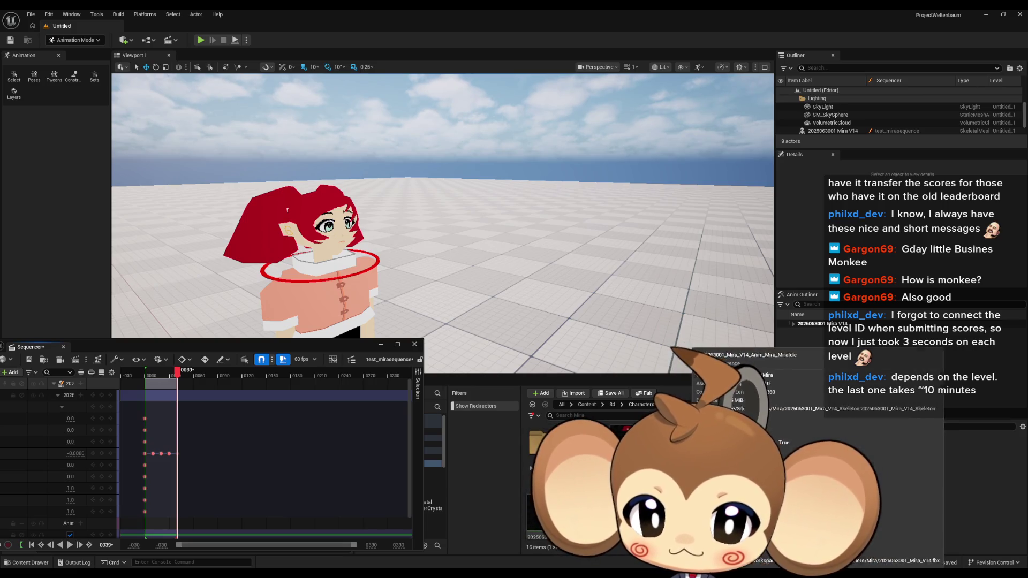
mouse_move(535, 490)
left_mouse_down()
mouse_move(471, 310)
mouse_move(532, 316)
left_mouse_up()
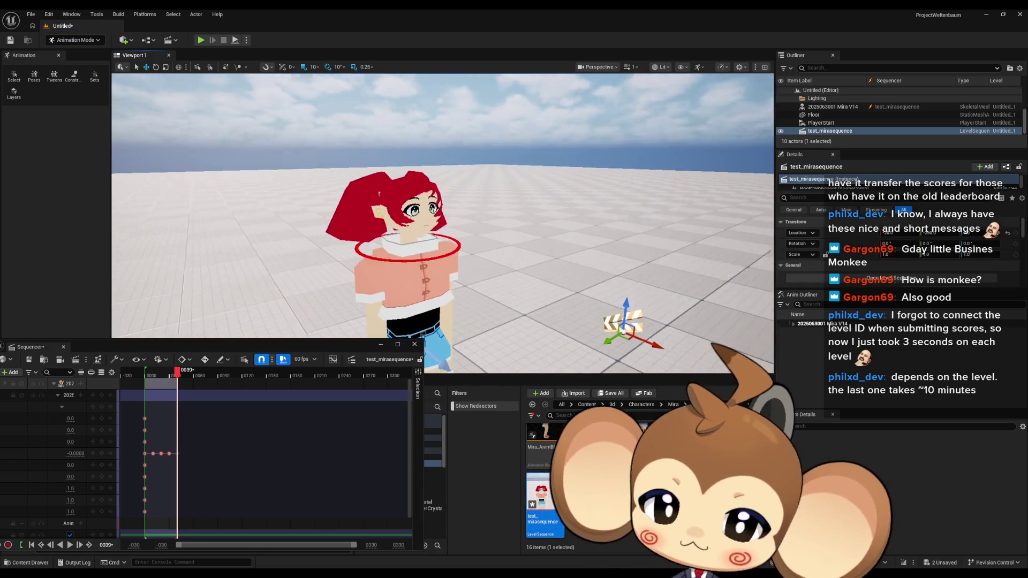
- Exit Animation Mode and enable Auto Play in the placed sequence's Playback details
key("shift+1")
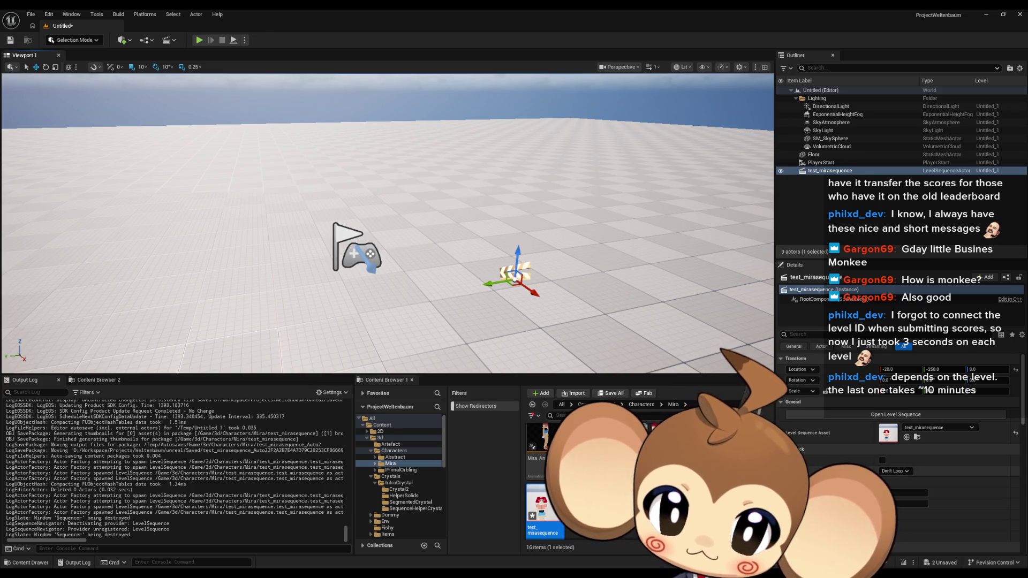
scroll(882, 450, "down", 1)
left_click(883, 448)
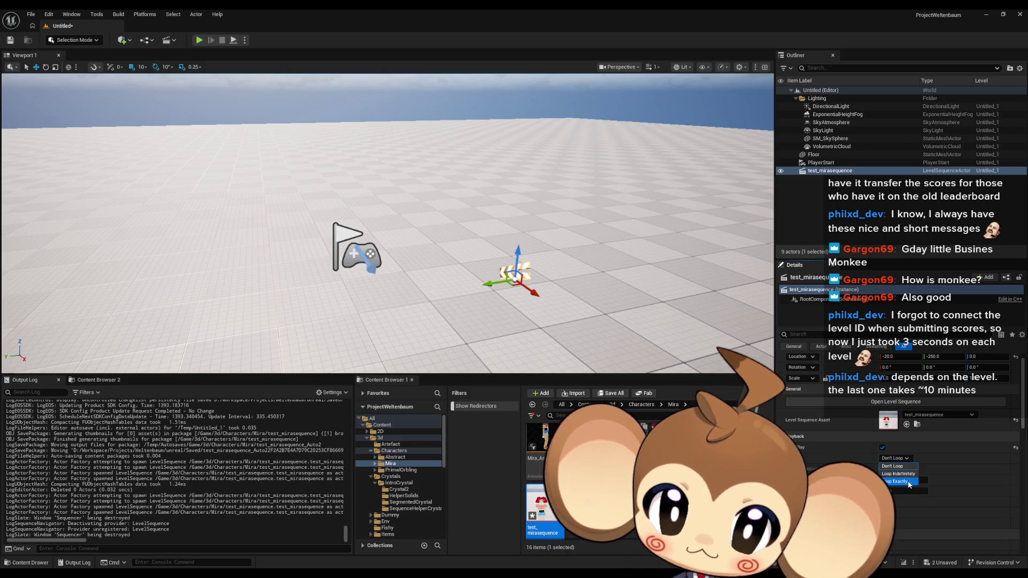
- Play-test the level in Play-In-Editor, then release the mouse and stop the session
left_click(200, 41)
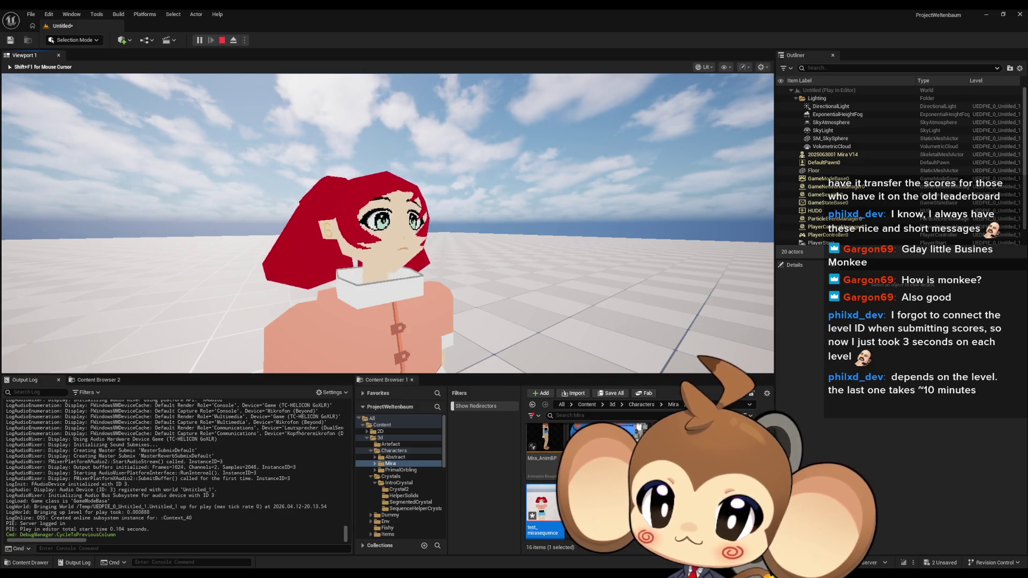
key("shift+F1")
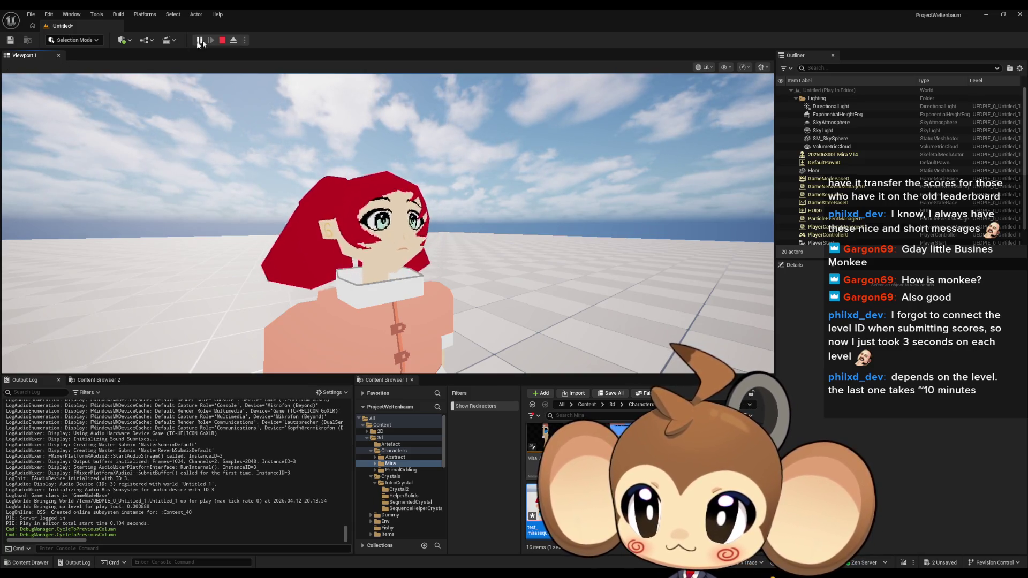
key("Escape")
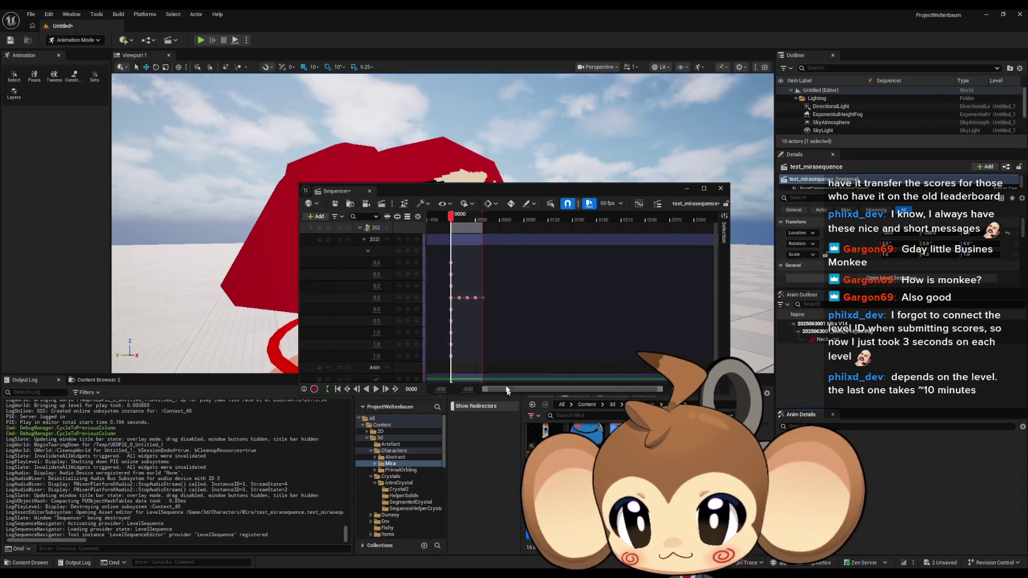
- Set the Neck_ctrl roll keys around frame 0040 to linear interpolation
left_click(482, 297)
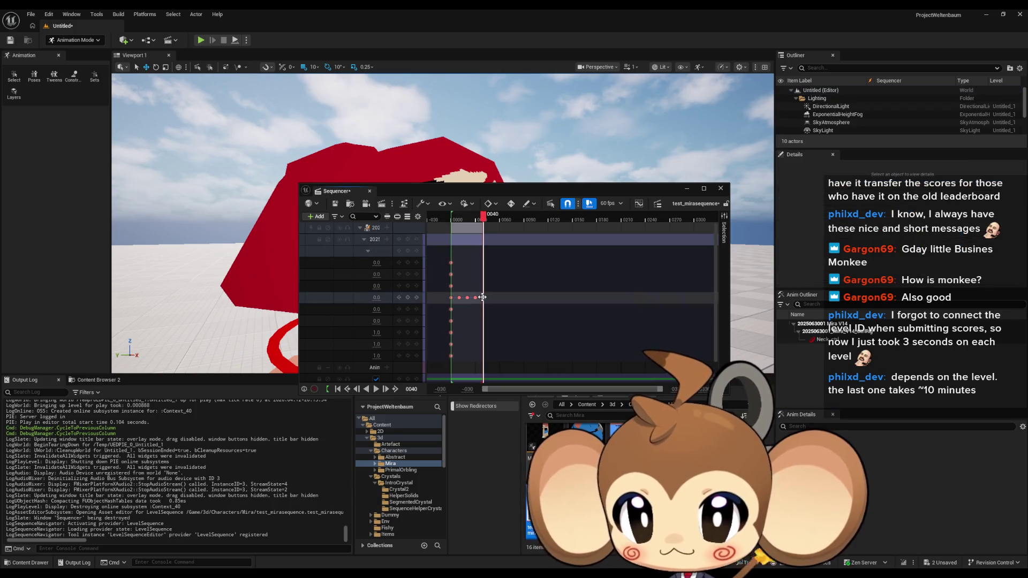
mouse_move(470, 303)
left_mouse_down()
mouse_move(492, 297)
mouse_move(456, 306)
left_mouse_up()
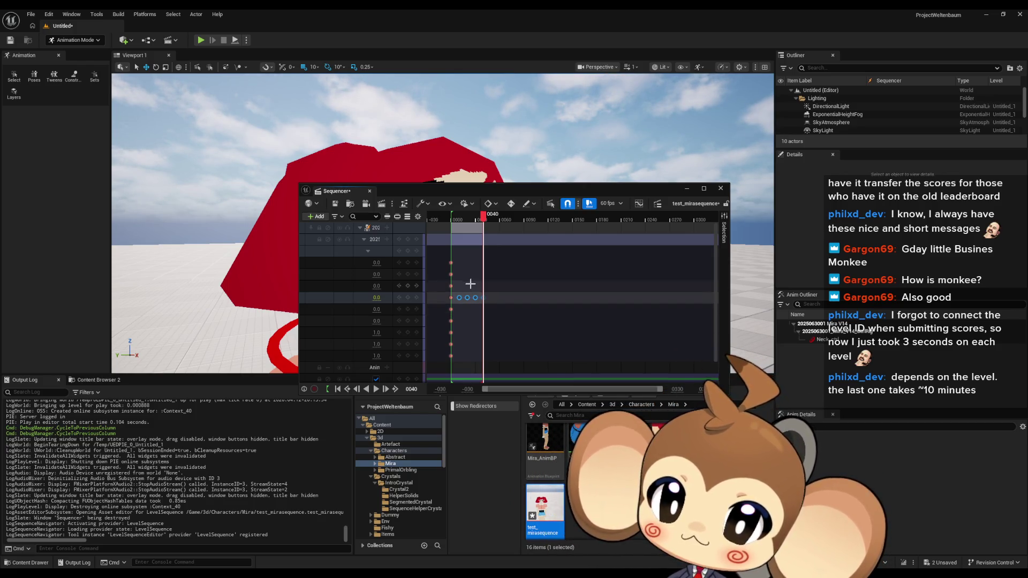
right_click(474, 299)
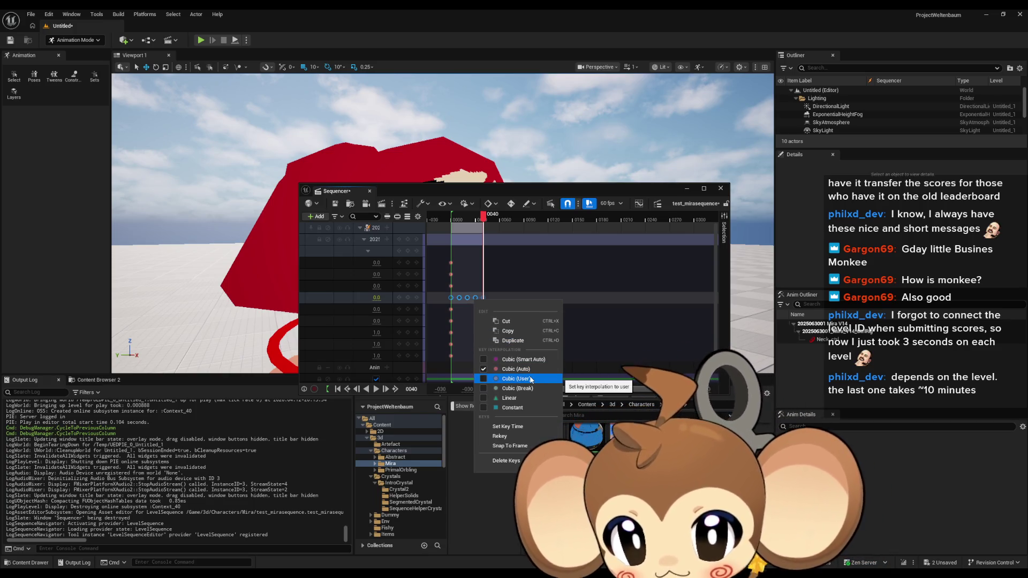
left_click(526, 398)
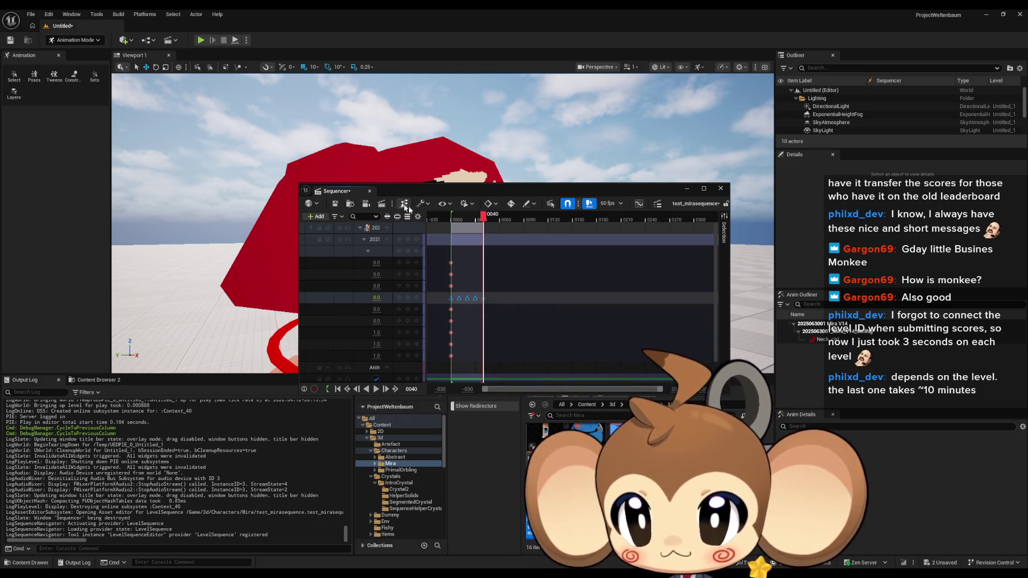
- Play back test_mirasequence, save it, and close the sequence editor
left_click_drag(428, 193, 589, 188)
left_click(536, 384)
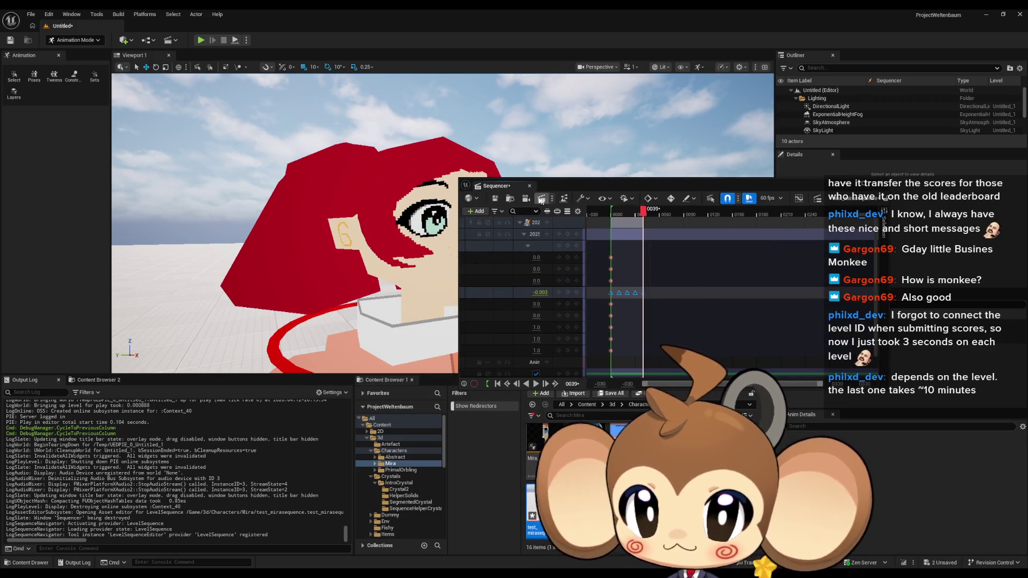
key("ctrl+s")
key("shift+1")
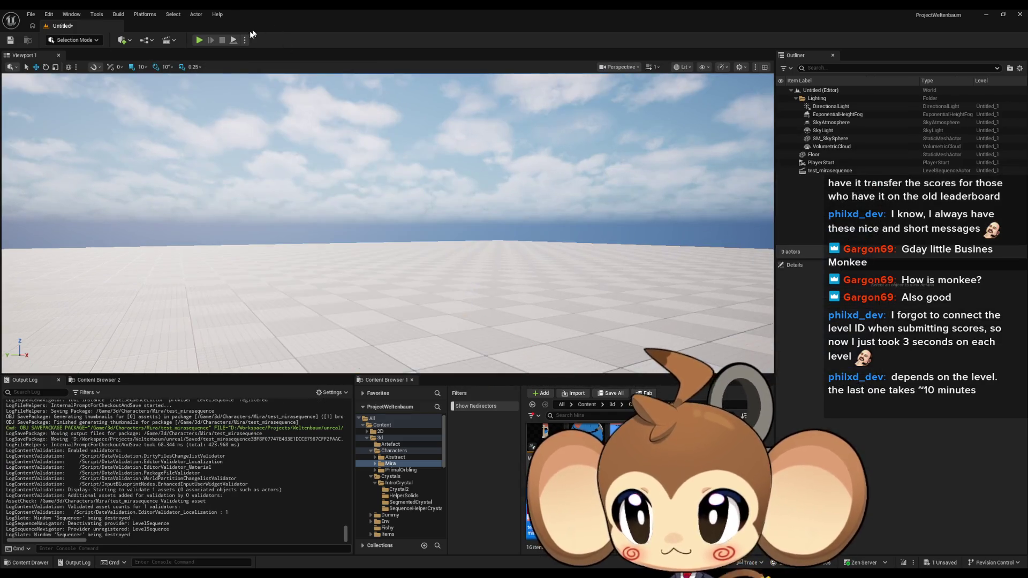
- Run the Untitled level in Play-In-Editor to watch Mira's neck roll auto-play
left_click(198, 41)
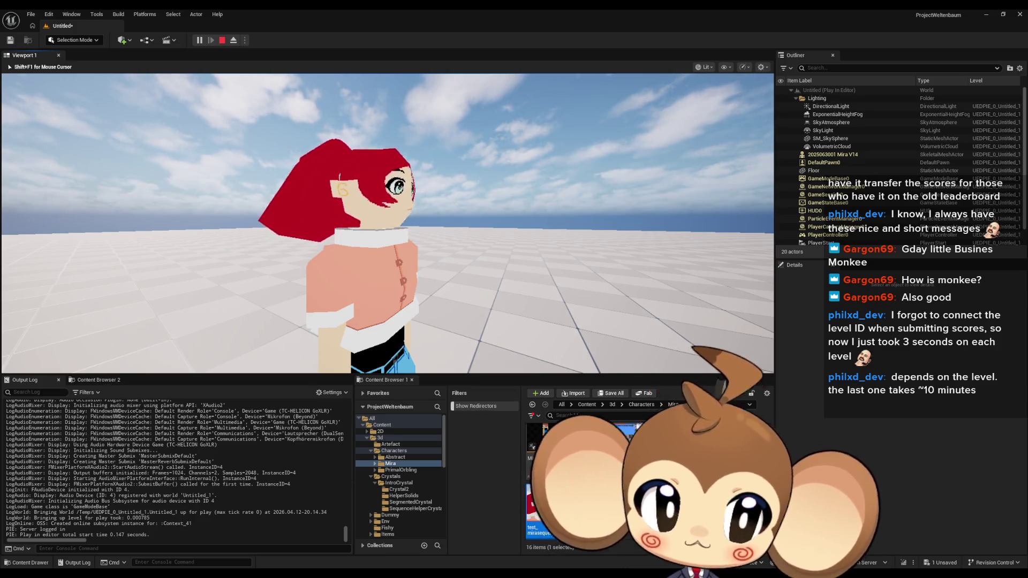
key("Left")
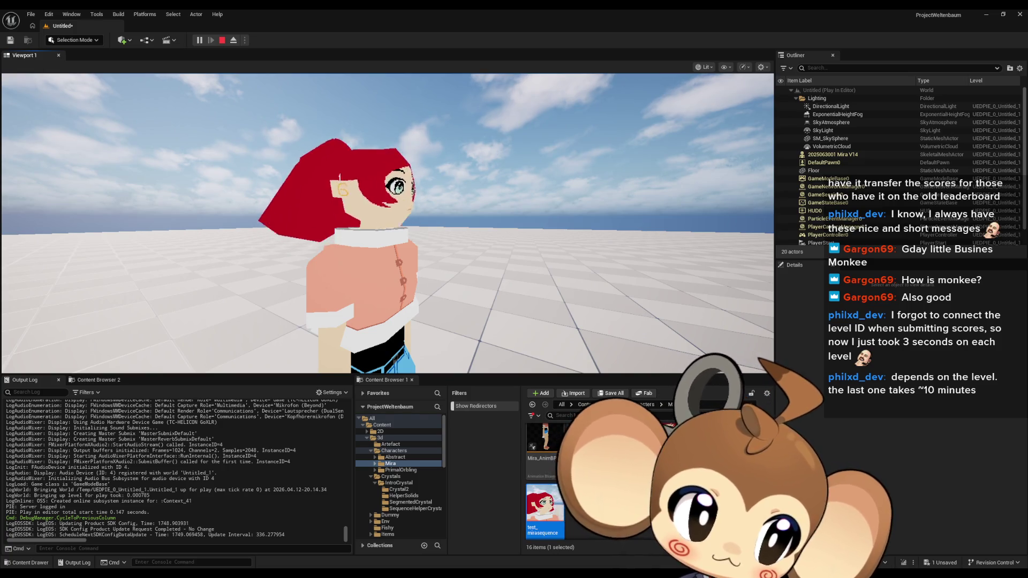
left_click(388, 223)
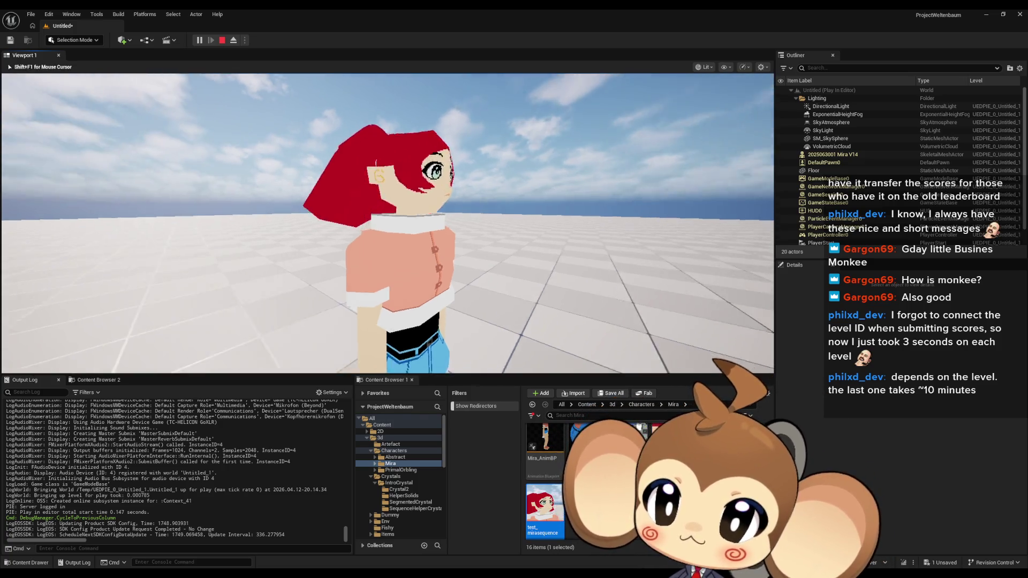
scroll(388, 222, "down", 5)
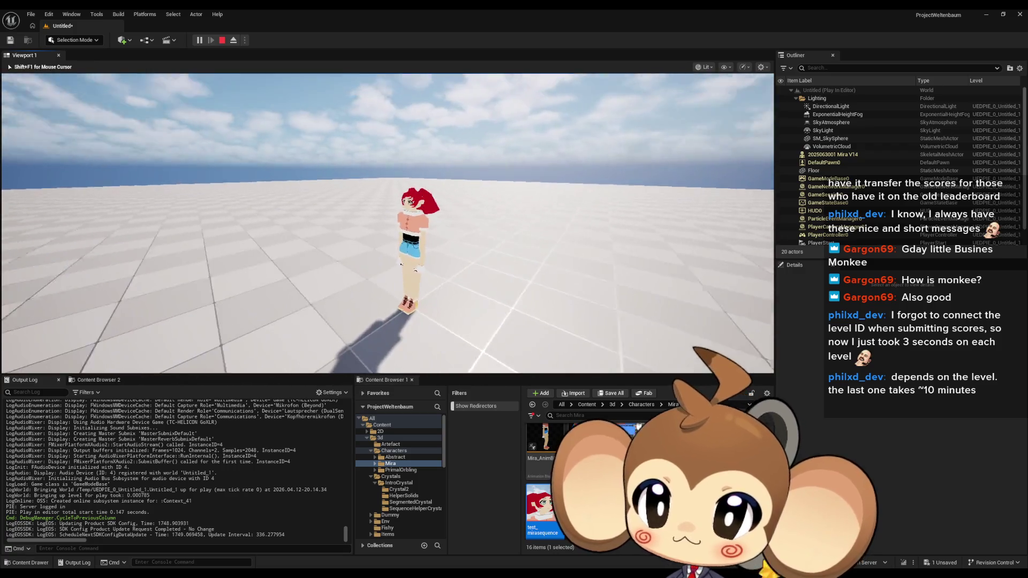
scroll(388, 222, "up", 5)
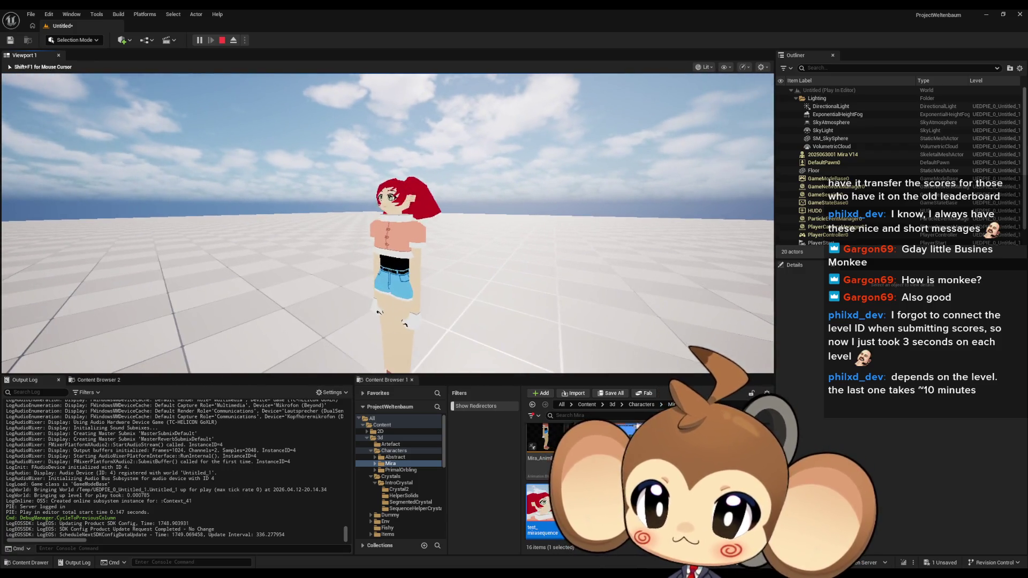
mouse_move(388, 223)
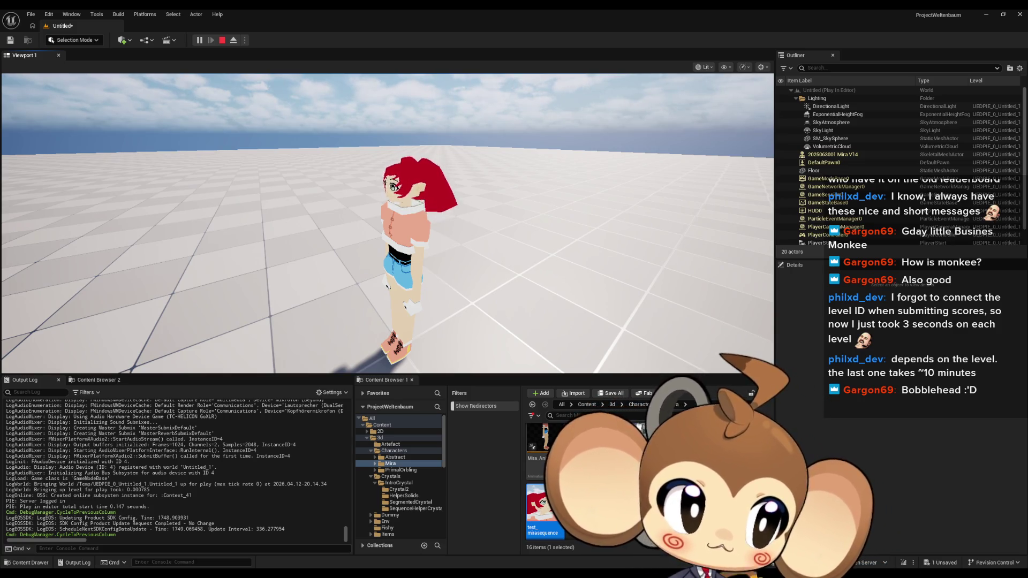
left_click(428, 146)
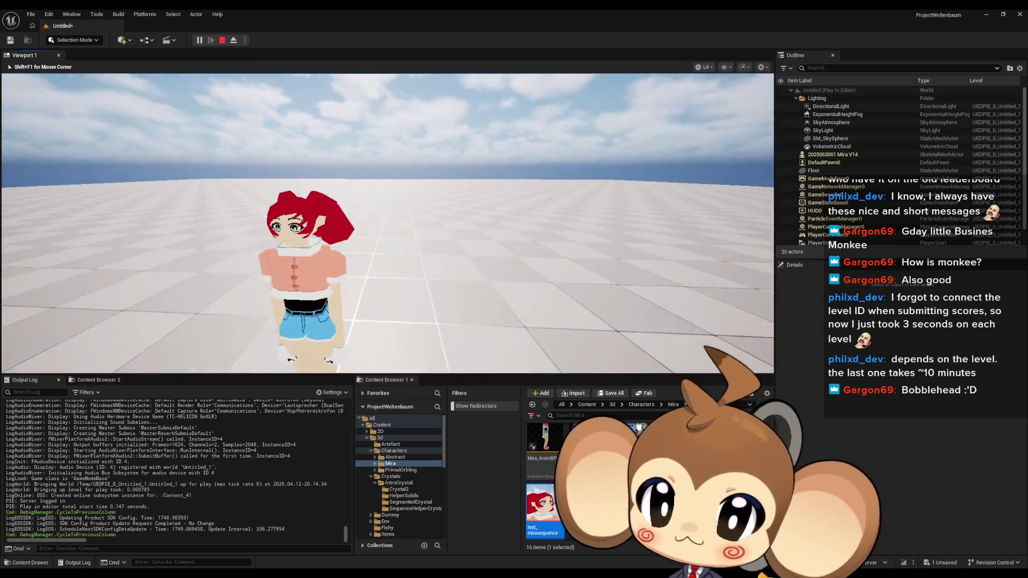
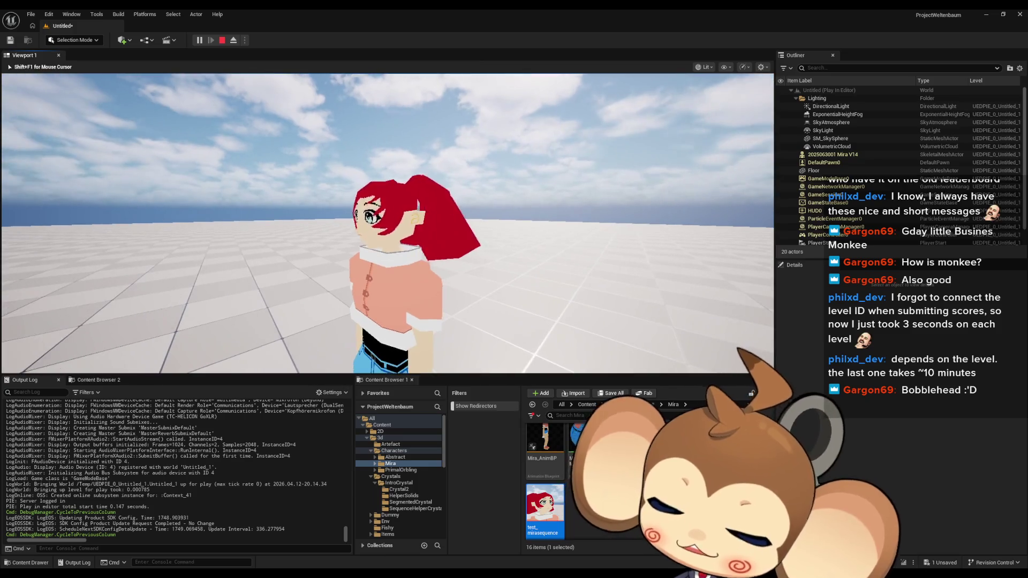
- Stop the play session and open SegmentedCrystal_CtrlRig from 3d > Crystals > IntroCrystal > SegmentedCrystal
key("shift+F1")
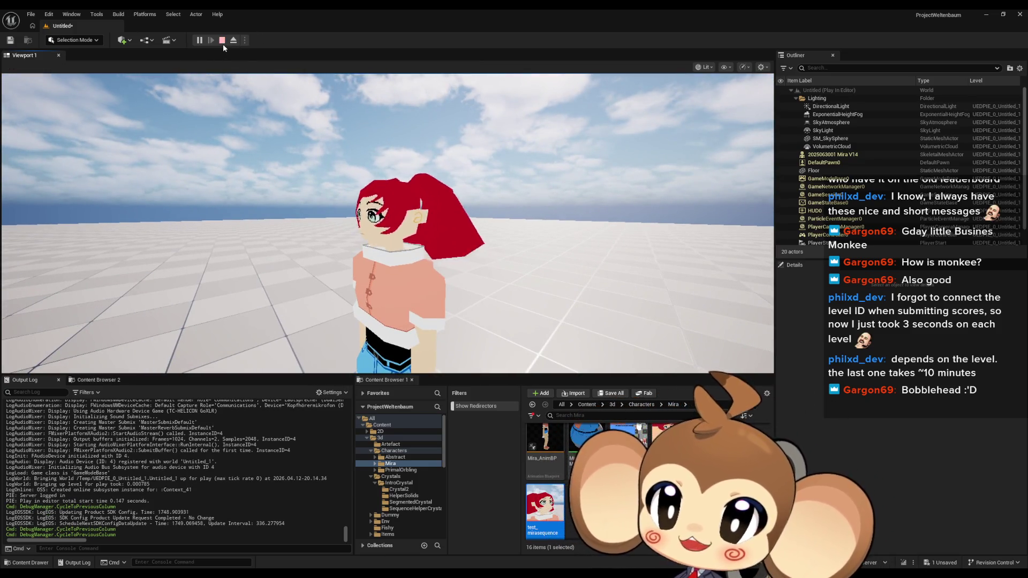
left_click(222, 39)
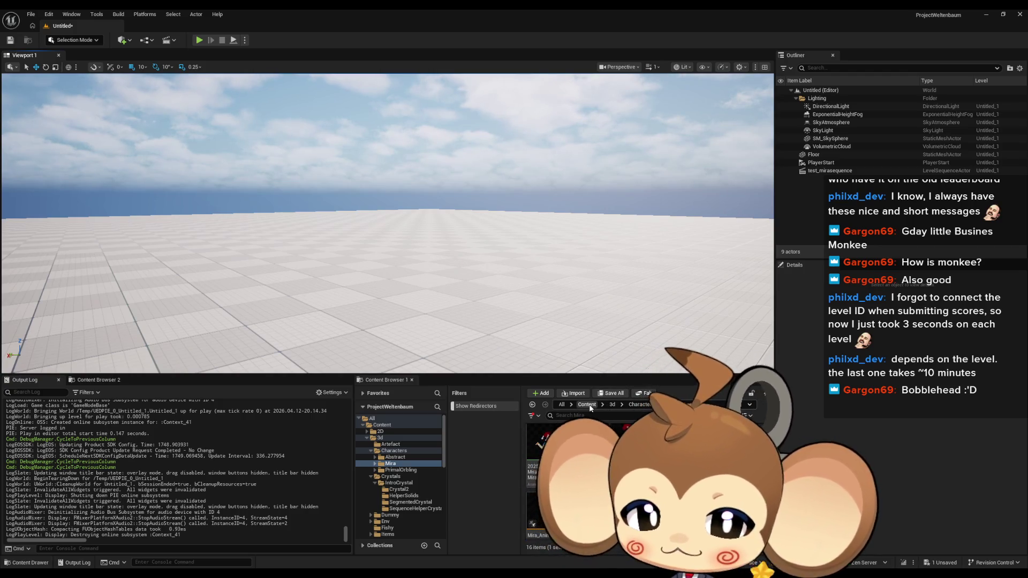
left_click(612, 406)
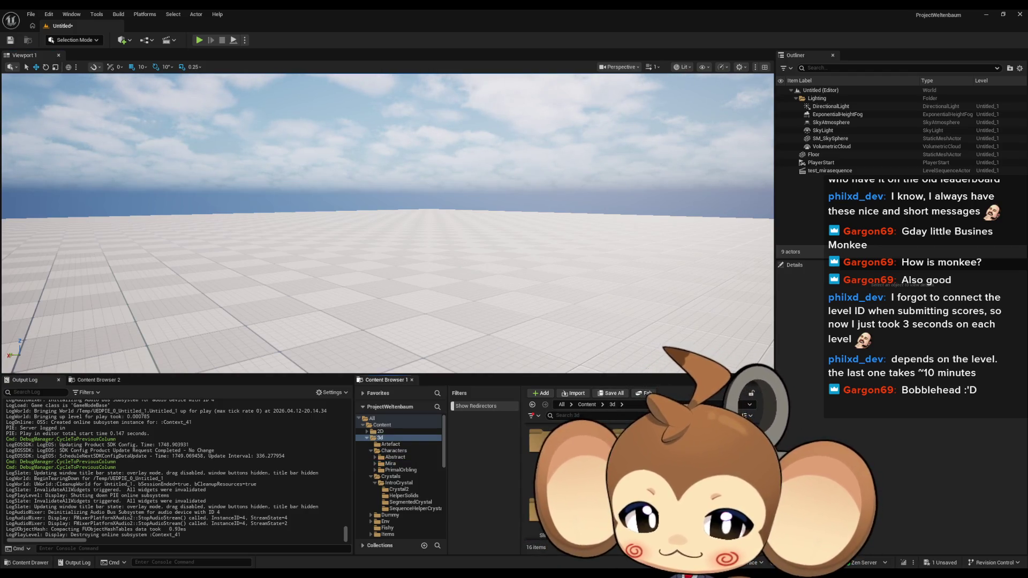
left_click(391, 477)
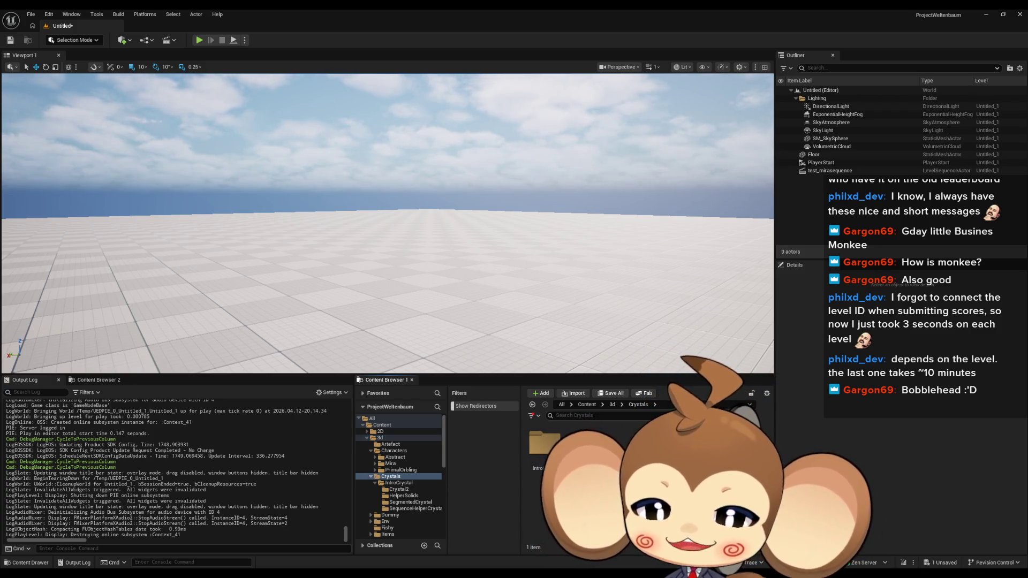
double_click(552, 442)
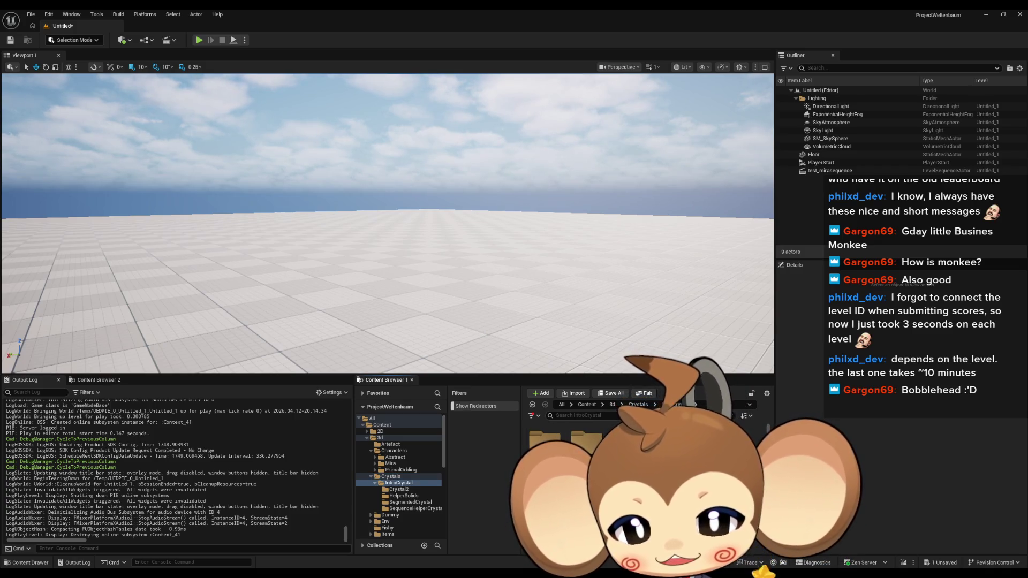
double_click(629, 441)
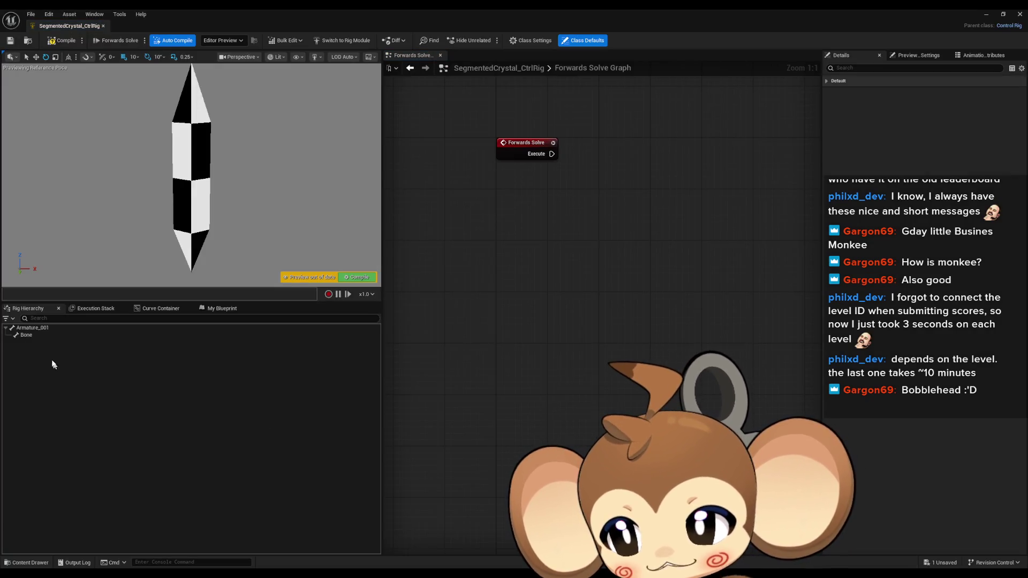
left_click(23, 334)
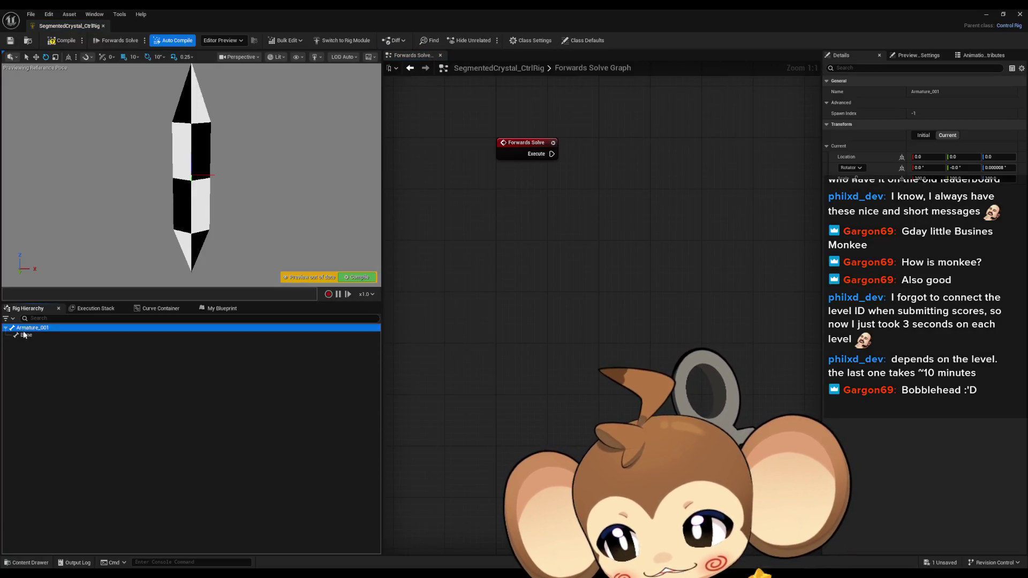
- Add a new bone named NewBone under Bone in the rig hierarchy
right_click(24, 336)
mouse_move(107, 105)
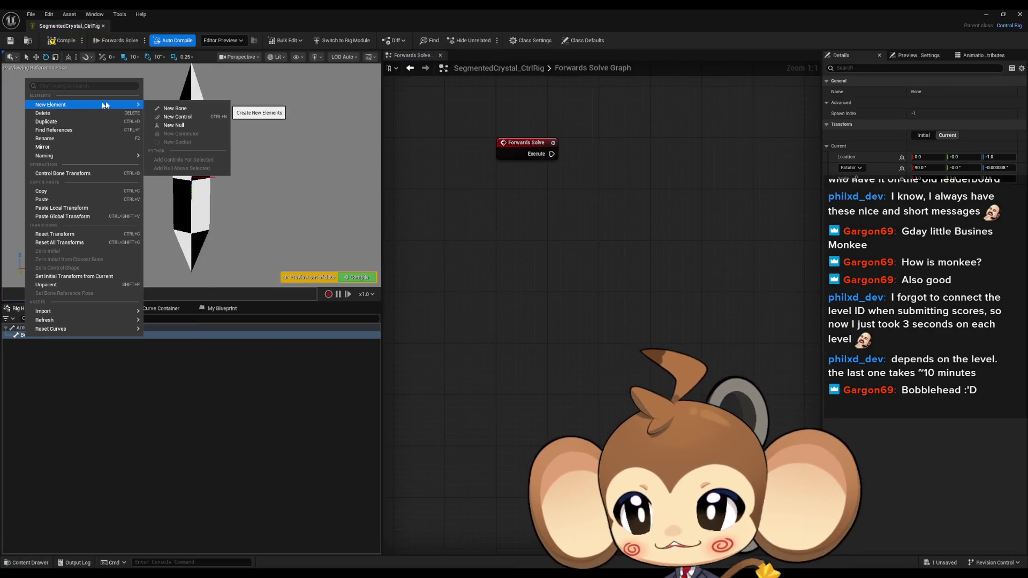
left_click(201, 110)
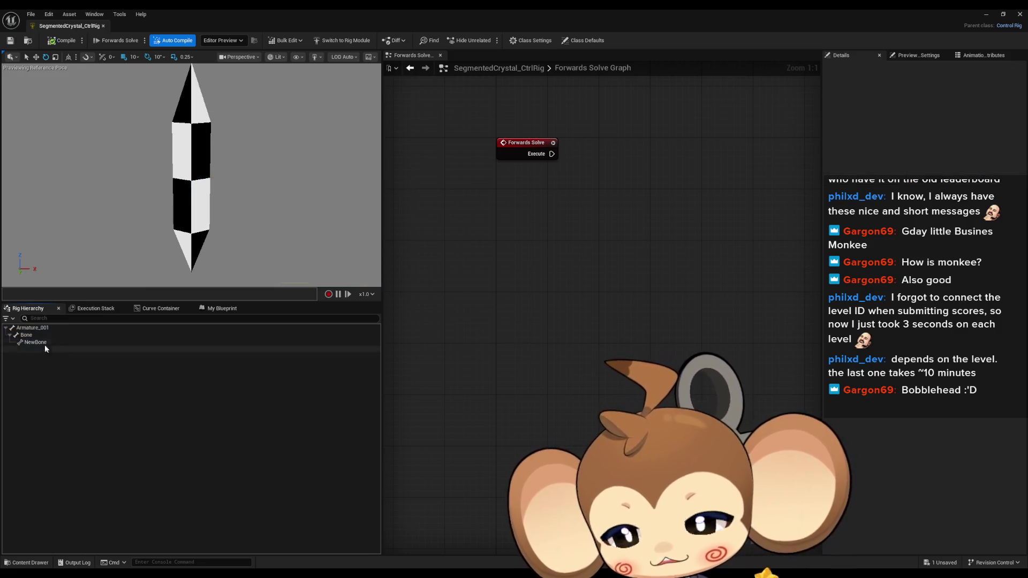
- Browse NewBone's actions without adding a control, then drag NewBone into the graph
right_click(45, 343)
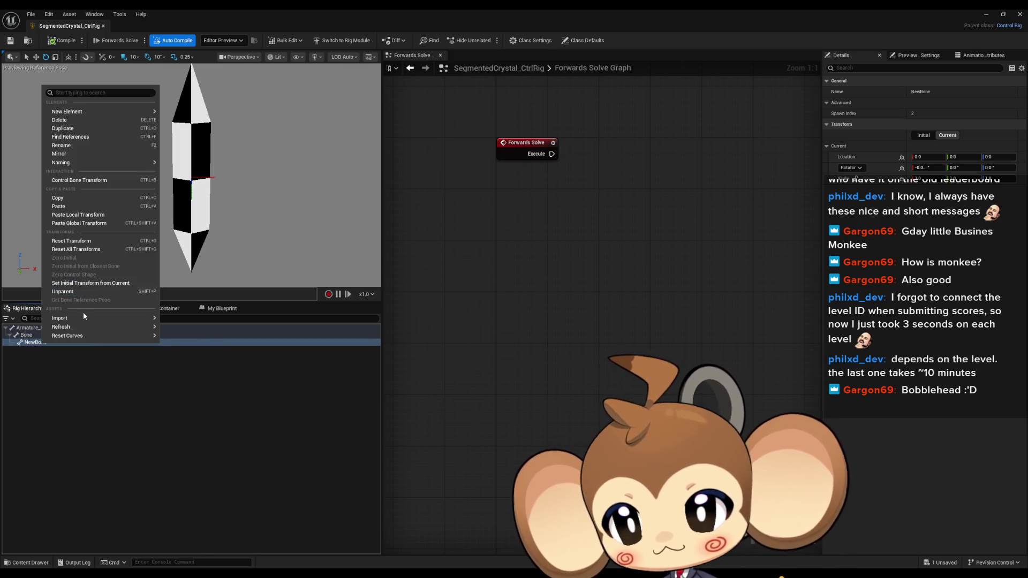
mouse_move(80, 328)
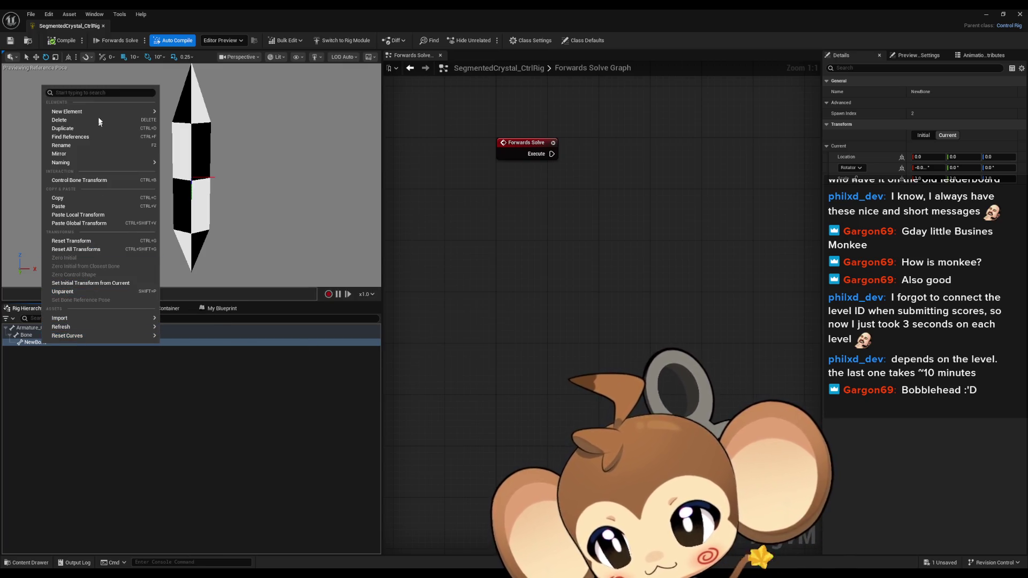
mouse_move(96, 110)
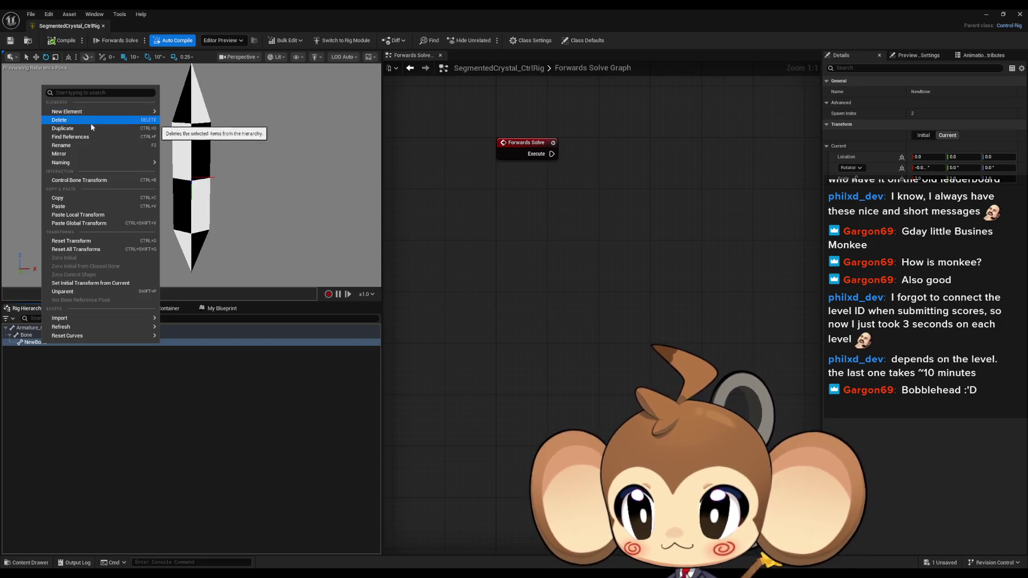
mouse_move(81, 162)
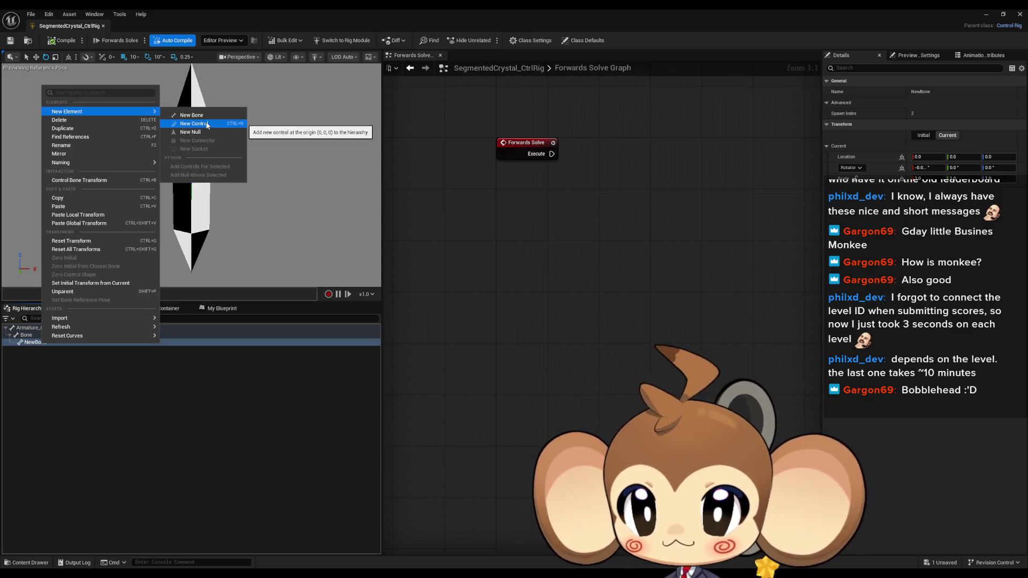
left_click(99, 423)
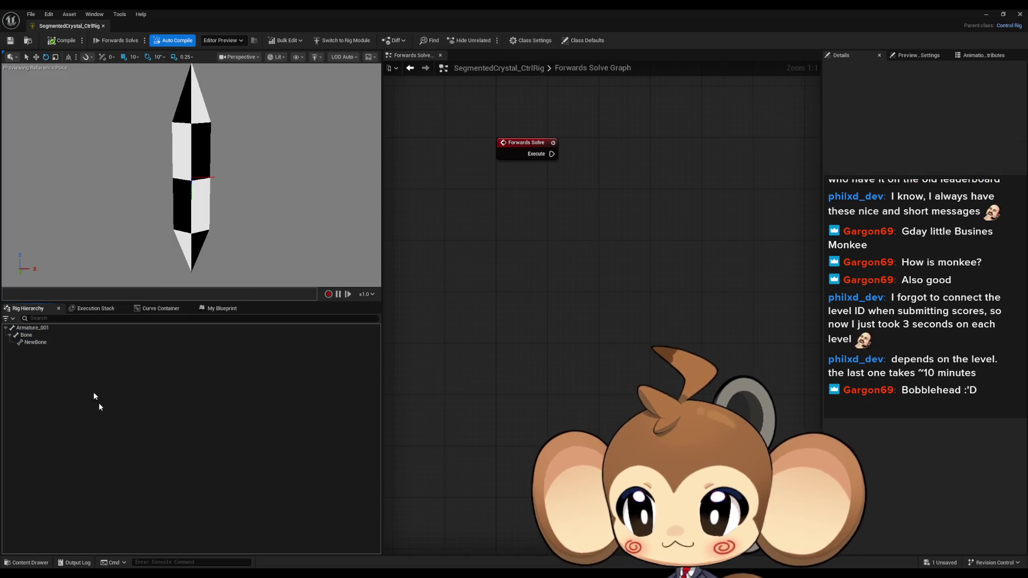
left_click_drag(44, 343, 551, 265)
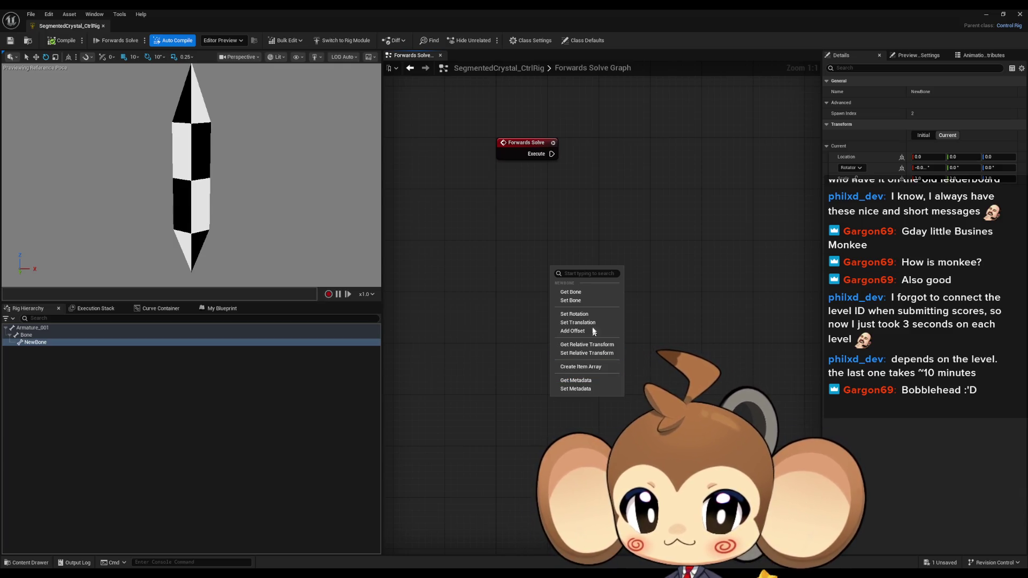
- Place a Set Transform node below Forwards Solve, keeping Bone type, NewBone target and Global Space
left_click(583, 300)
left_click_drag(613, 269, 642, 242)
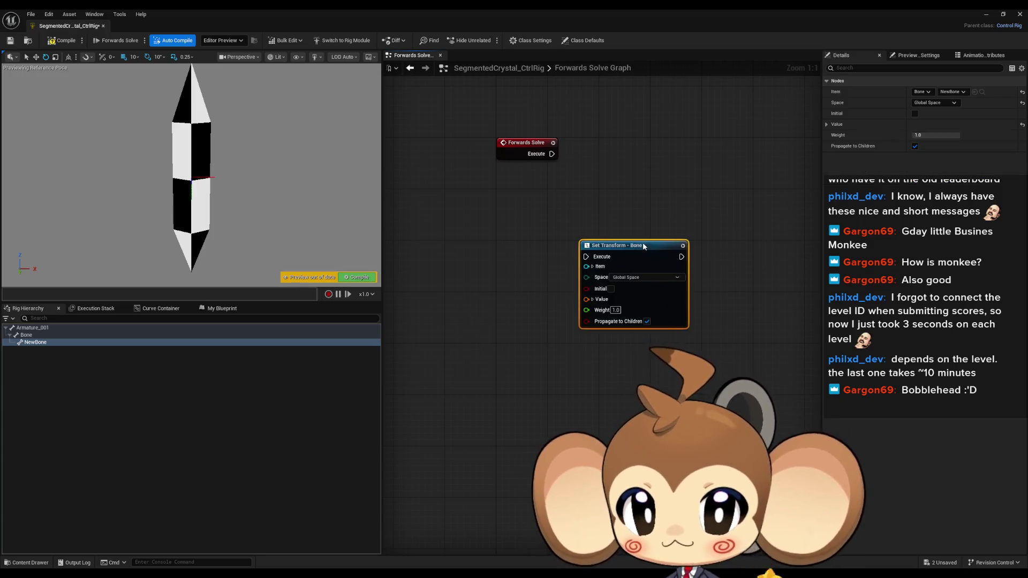
left_click(592, 266)
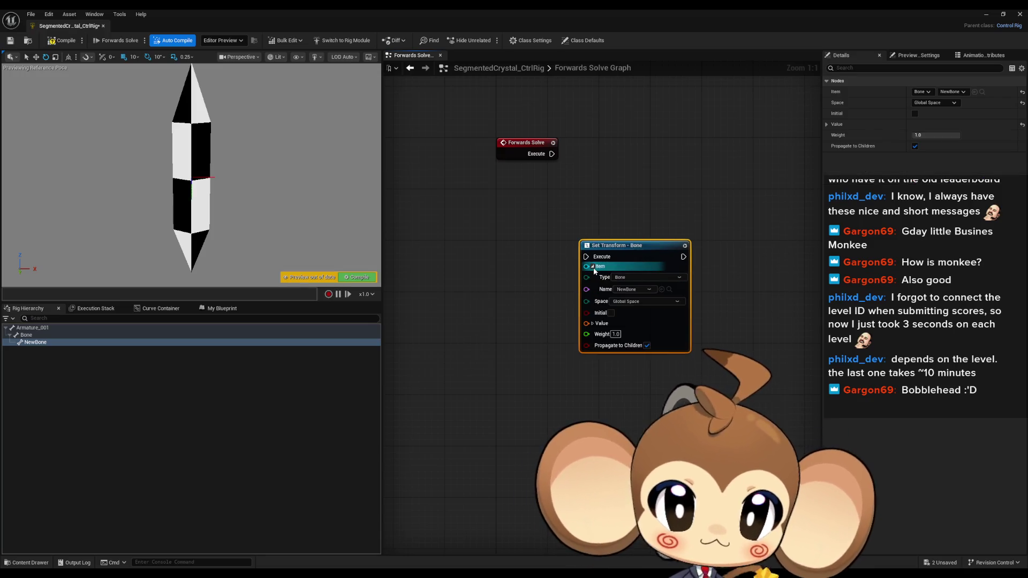
left_click(641, 278)
left_click(643, 295)
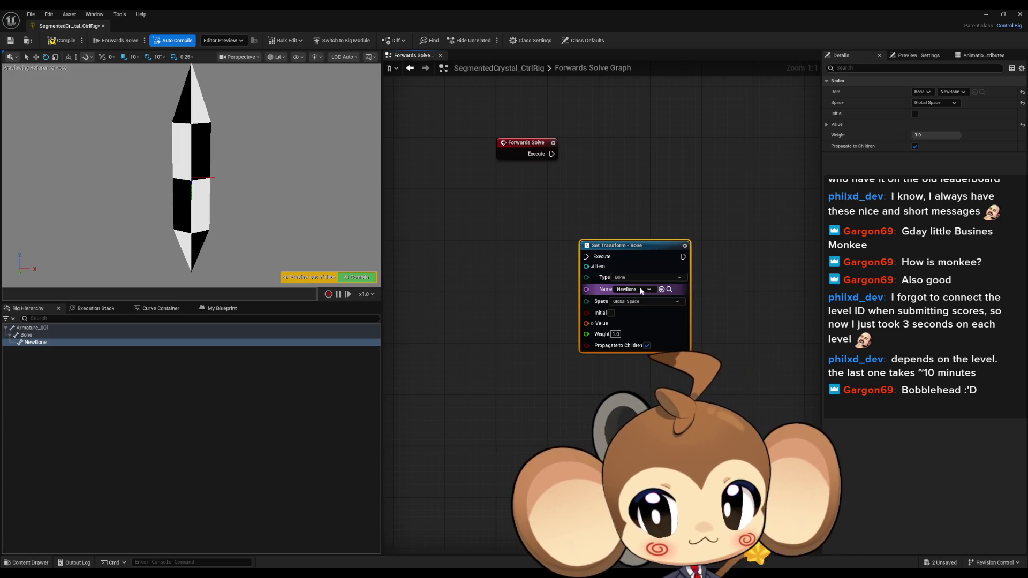
left_click(643, 289)
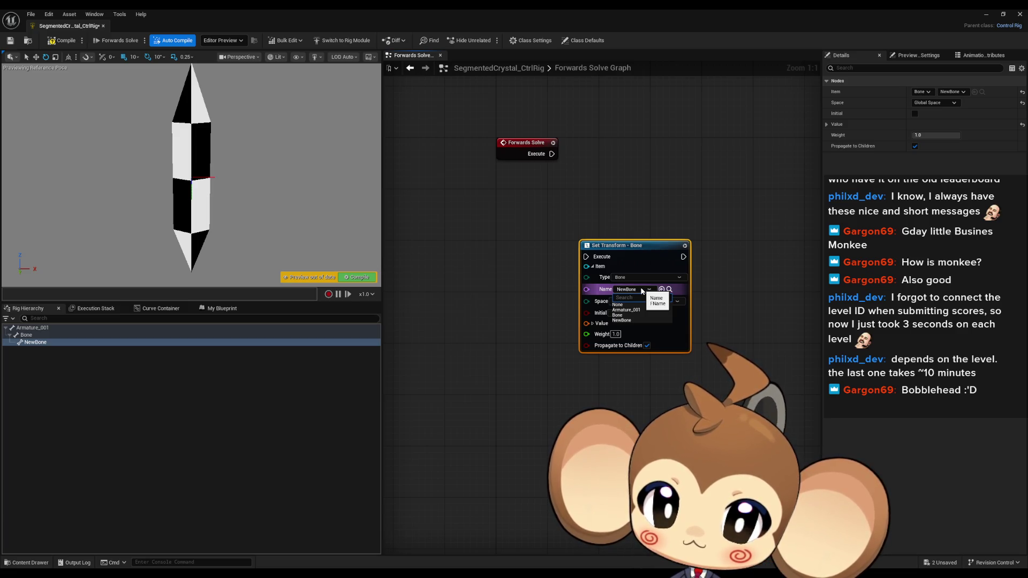
left_click(642, 290)
left_click(643, 301)
left_click(635, 312)
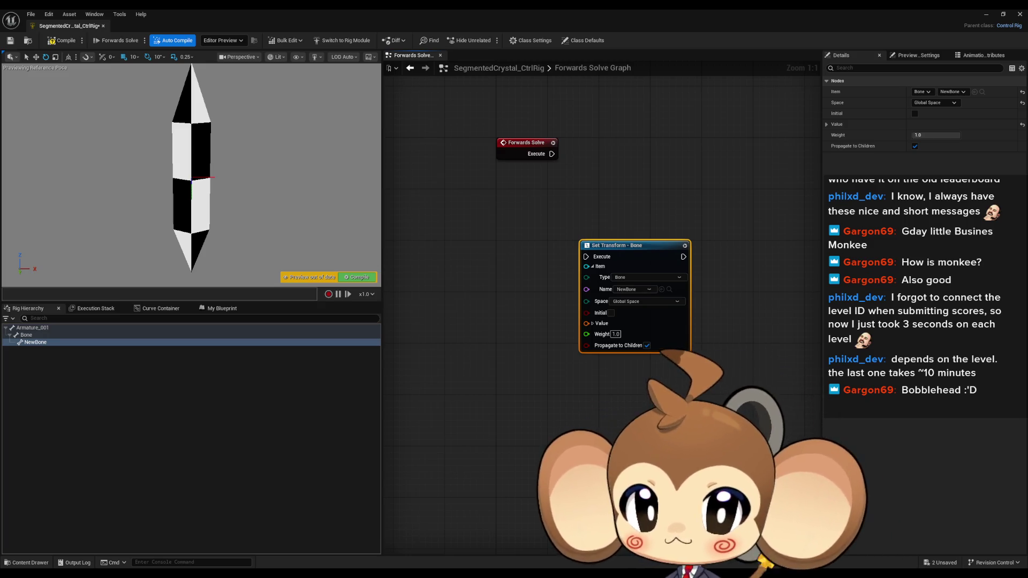
right_click(136, 342)
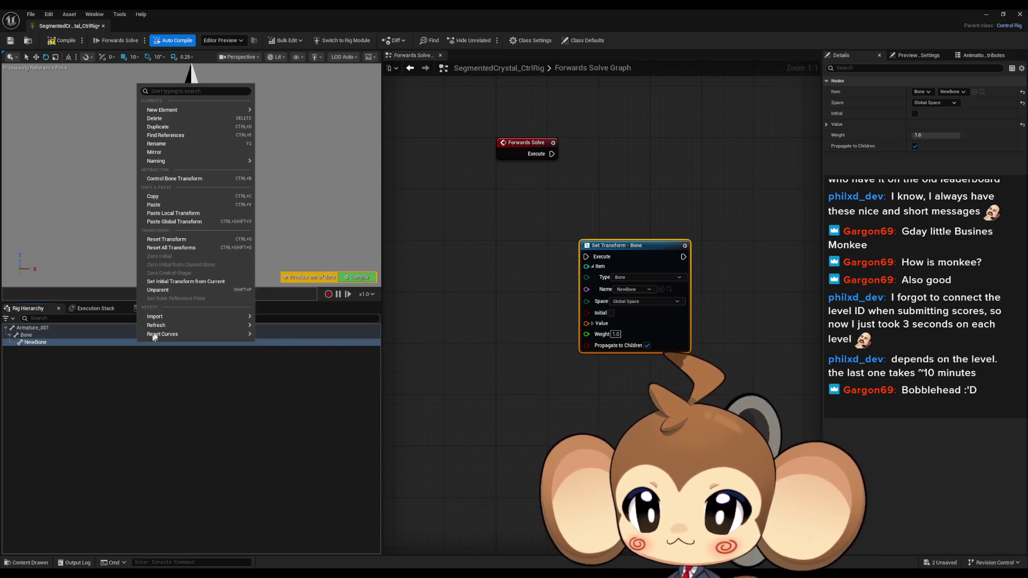
mouse_move(163, 109)
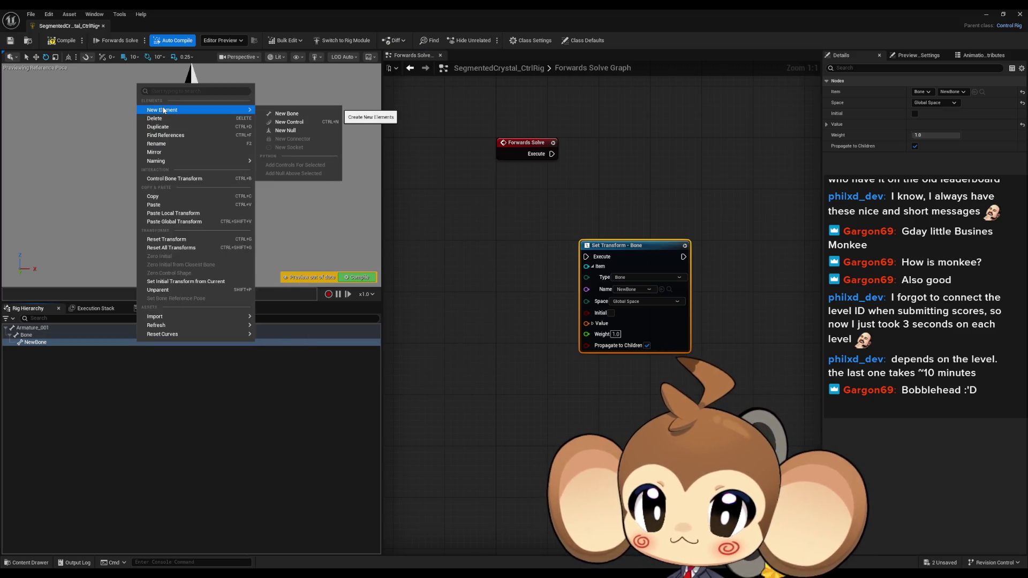
key("Escape")
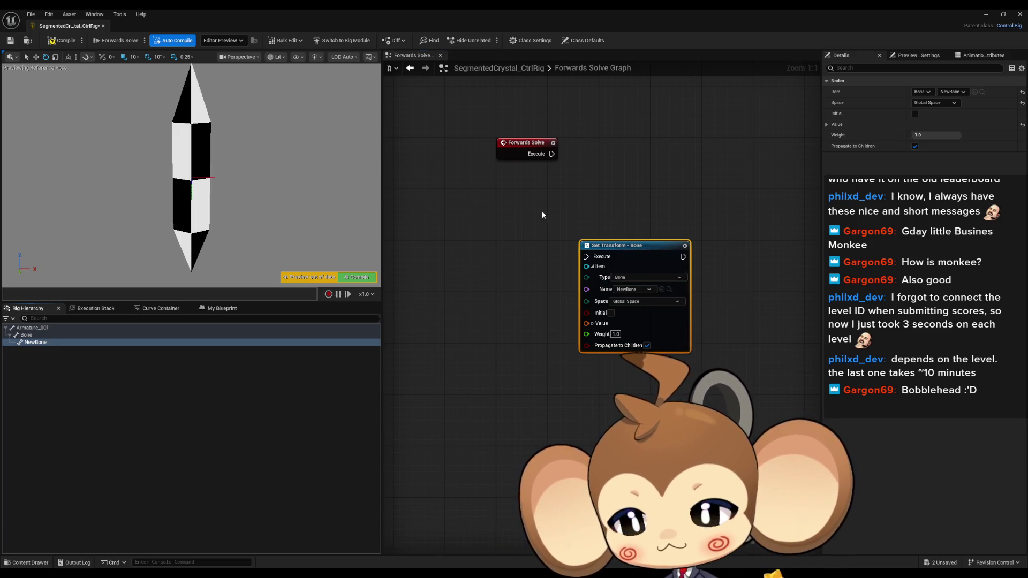
left_click_drag(542, 214, 540, 284)
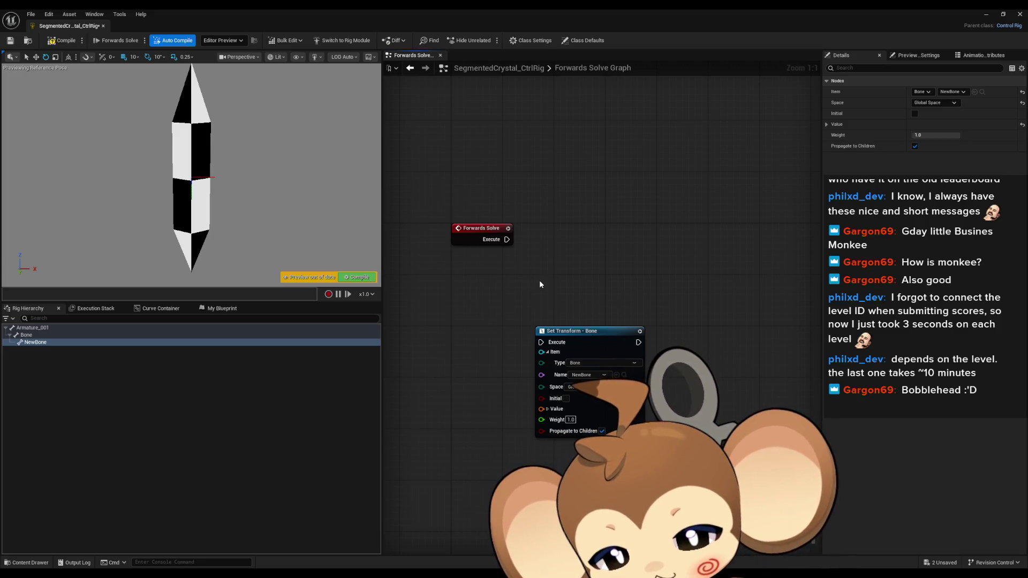
left_click_drag(565, 295, 618, 325)
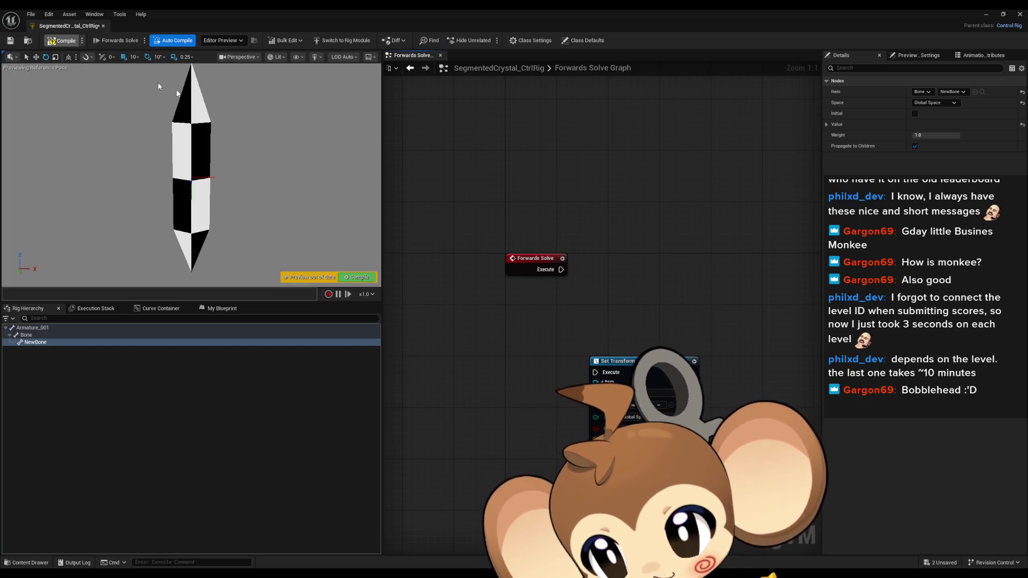
key("ctrl+s")
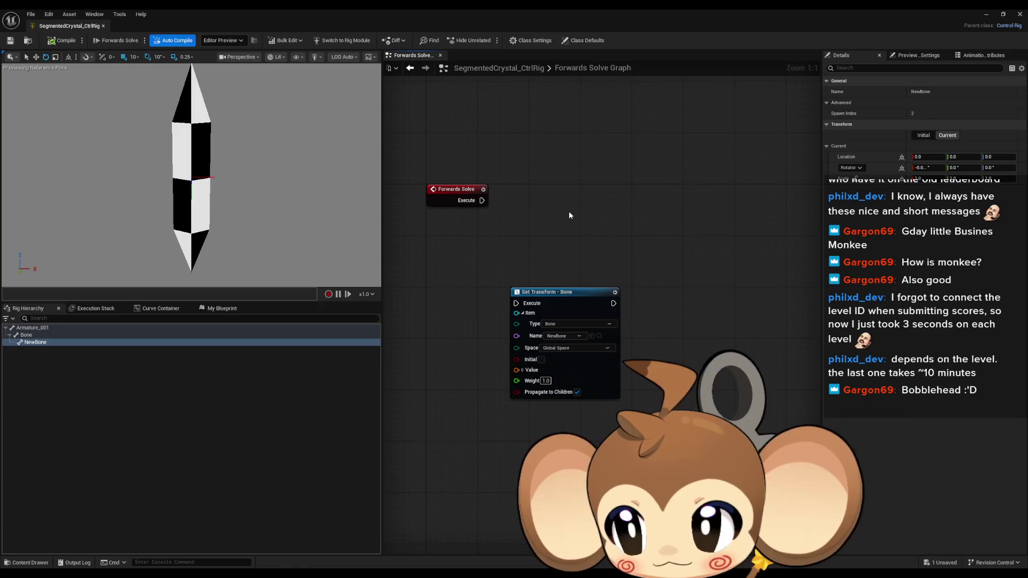
mouse_move(569, 211)
left_mouse_down()
mouse_move(614, 218)
mouse_move(596, 201)
left_mouse_up()
left_click_drag(548, 235, 564, 251)
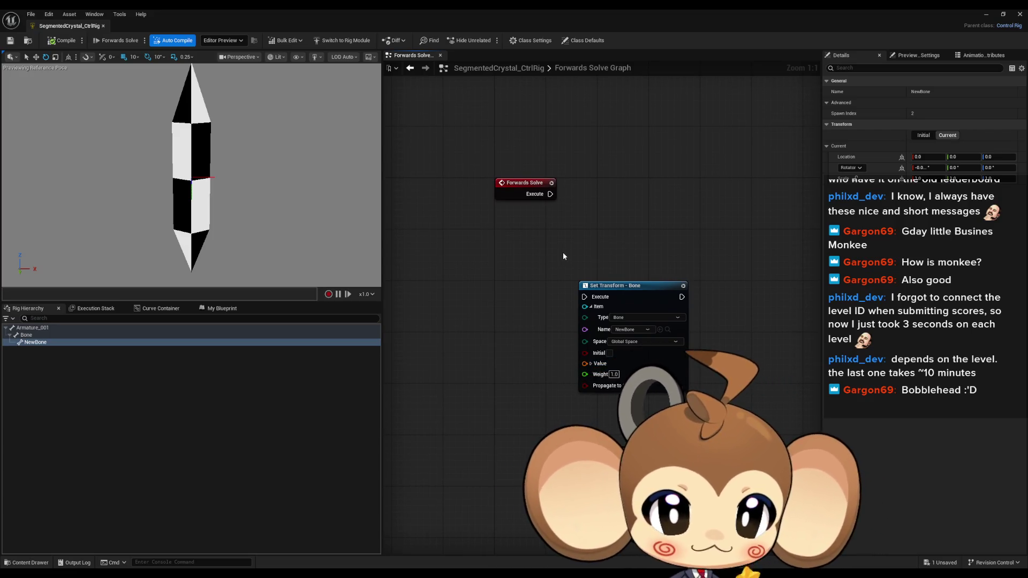
left_click_drag(589, 254, 564, 245)
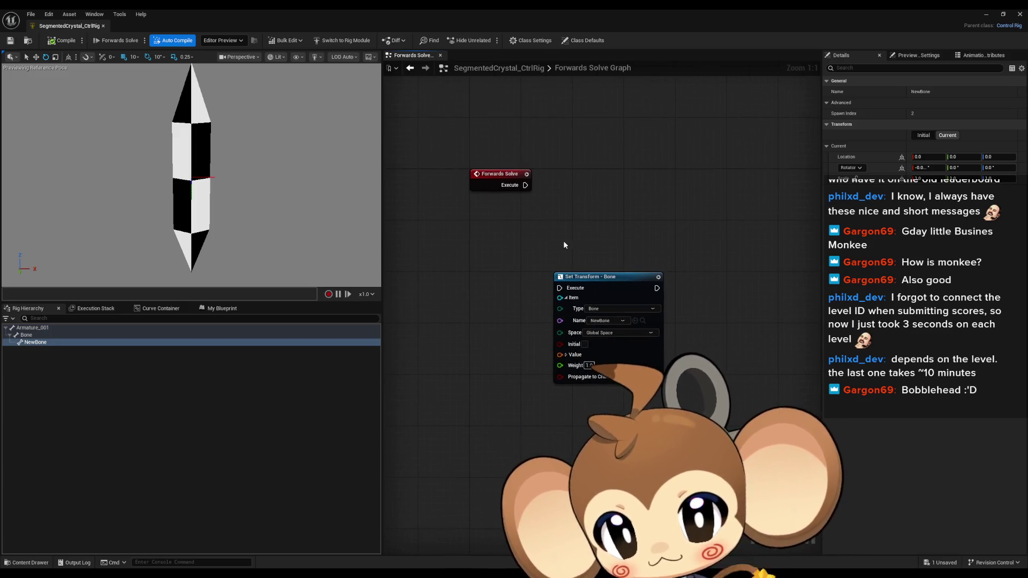
scroll(562, 243, "down", 2)
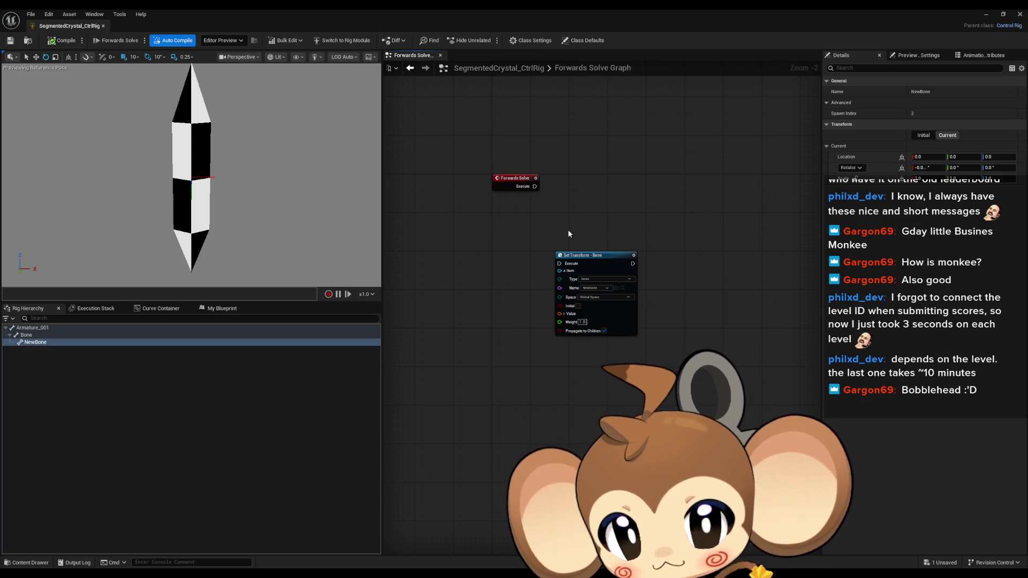
mouse_move(569, 234)
left_mouse_down()
mouse_move(560, 252)
mouse_move(604, 300)
mouse_move(554, 288)
left_mouse_up()
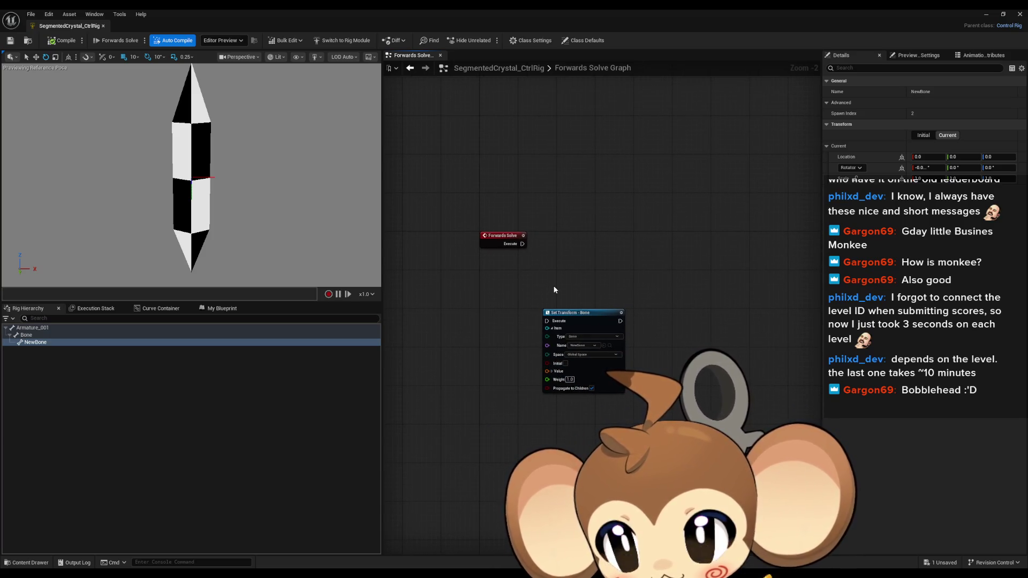
mouse_move(300, 176)
left_mouse_down()
mouse_move(279, 160)
mouse_move(321, 171)
left_mouse_up()
mouse_move(299, 214)
left_mouse_down()
mouse_move(308, 211)
mouse_move(292, 214)
mouse_move(300, 217)
mouse_move(291, 190)
mouse_move(297, 216)
left_mouse_up()
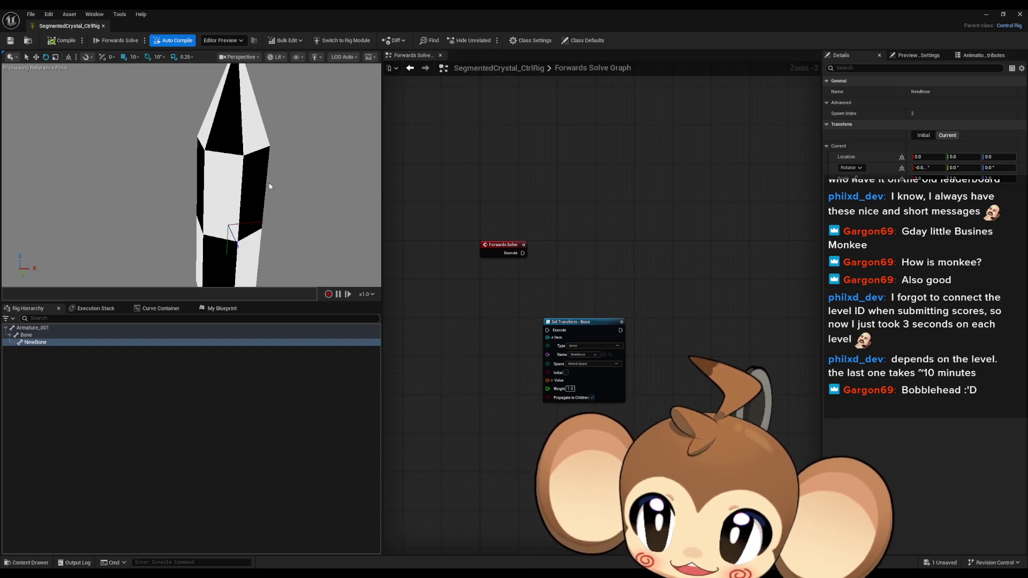
- Open test_mirasequence from the Mira folder and maximize the Sequencer window
left_click(988, 14)
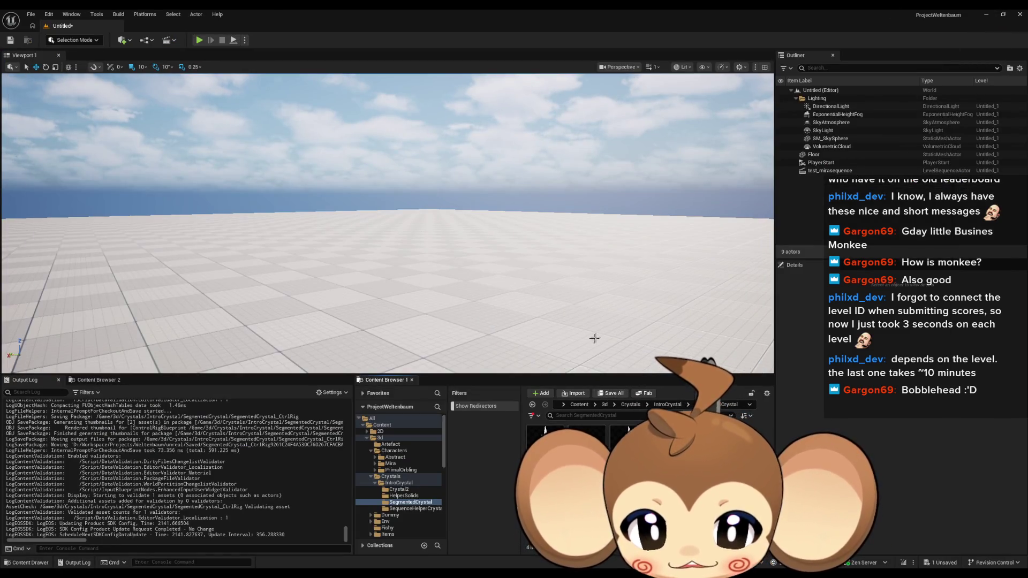
left_click(830, 171)
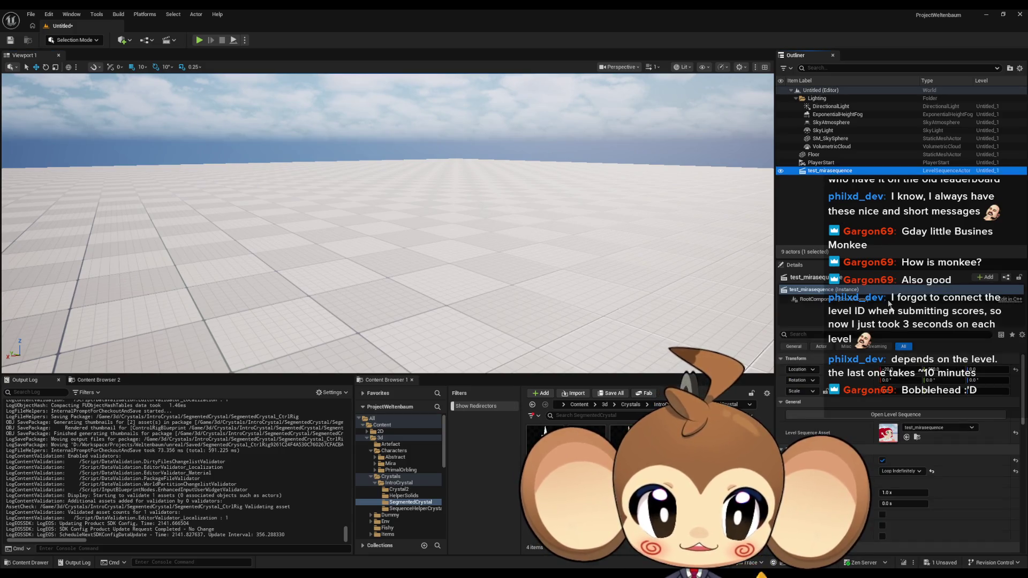
left_click(917, 437)
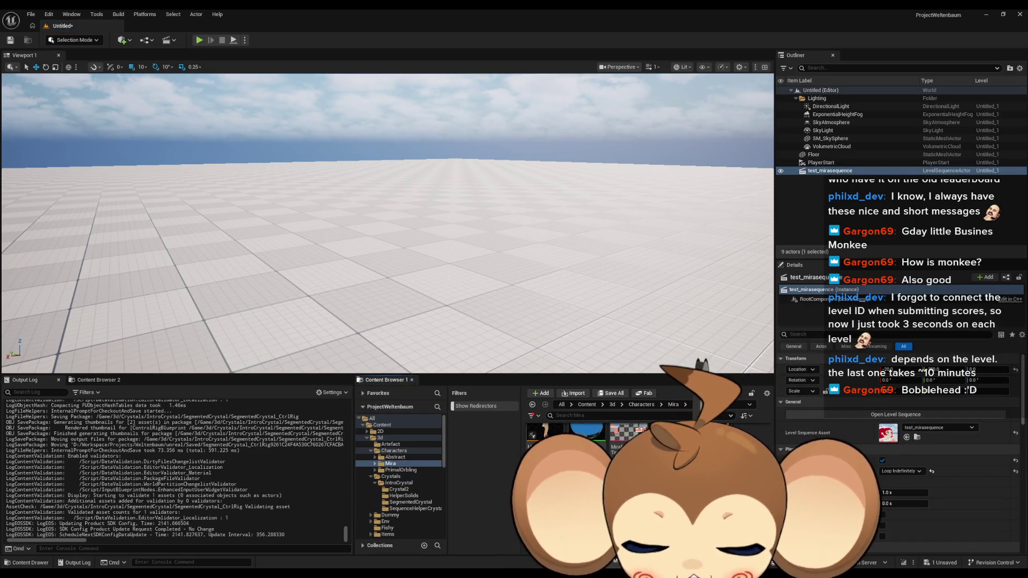
left_click(895, 415)
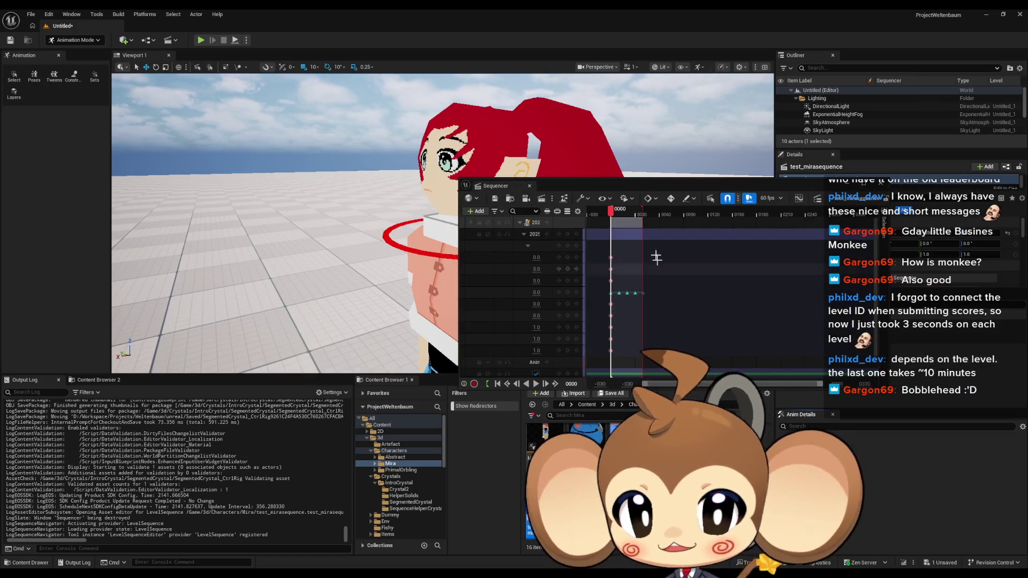
mouse_move(643, 185)
left_mouse_down()
mouse_move(570, 200)
mouse_move(577, 213)
left_mouse_up()
double_click(569, 199)
double_click(510, 9)
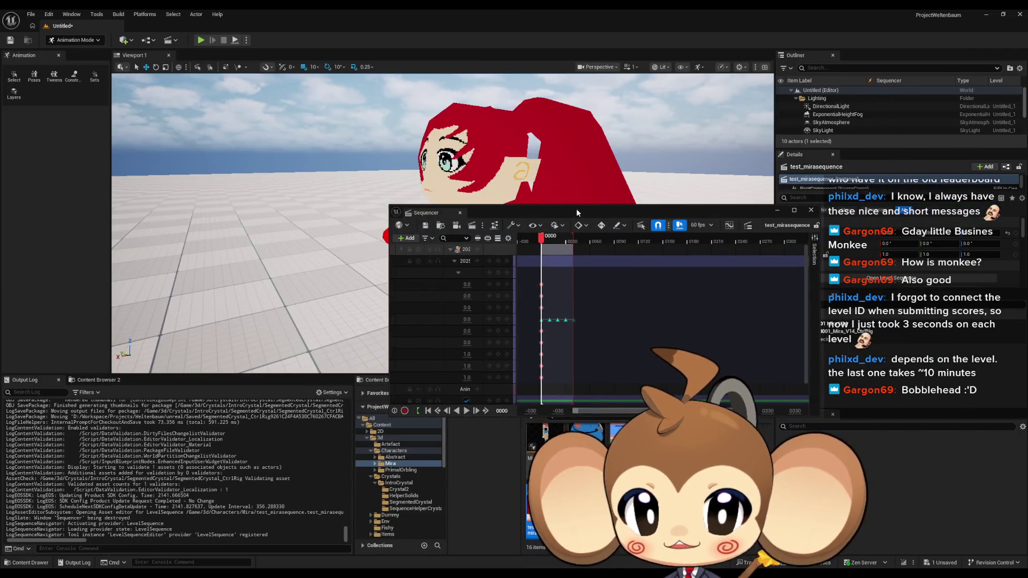
double_click(577, 213)
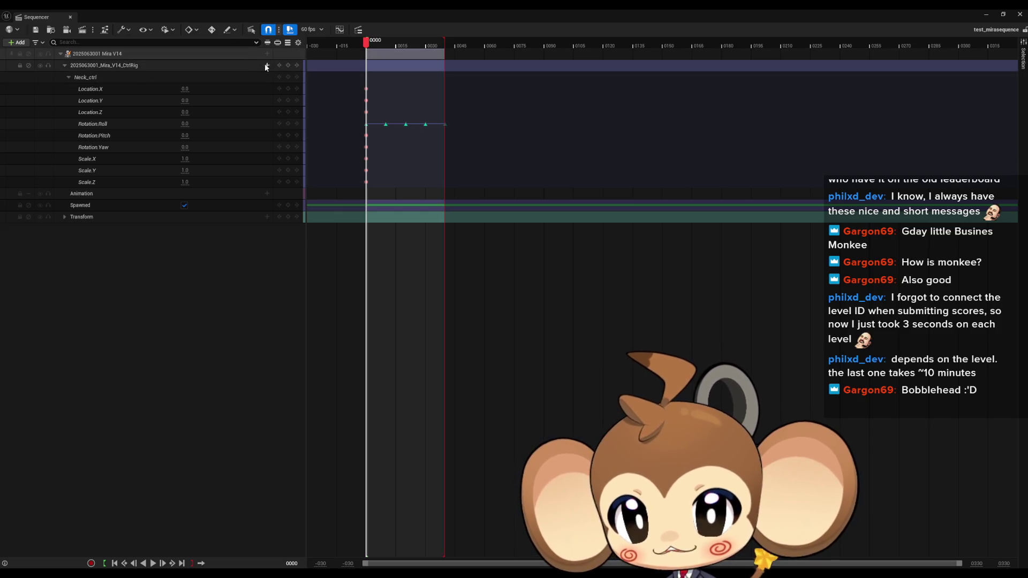
- Inspect the existing Mira control rig and Neck_ctrl tracks, then restore the Sequencer window
left_click(92, 78)
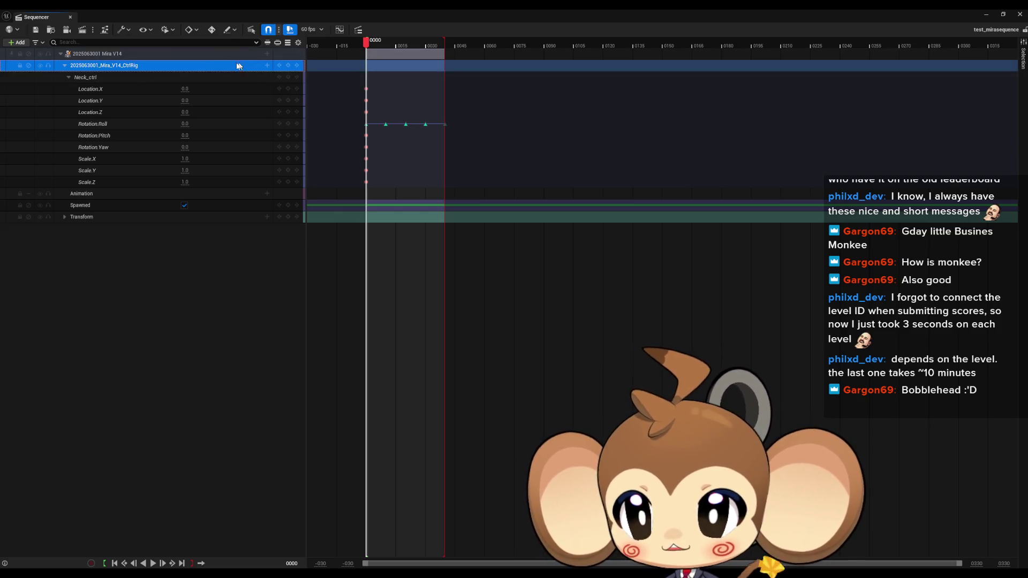
left_click(91, 78)
left_click(68, 77)
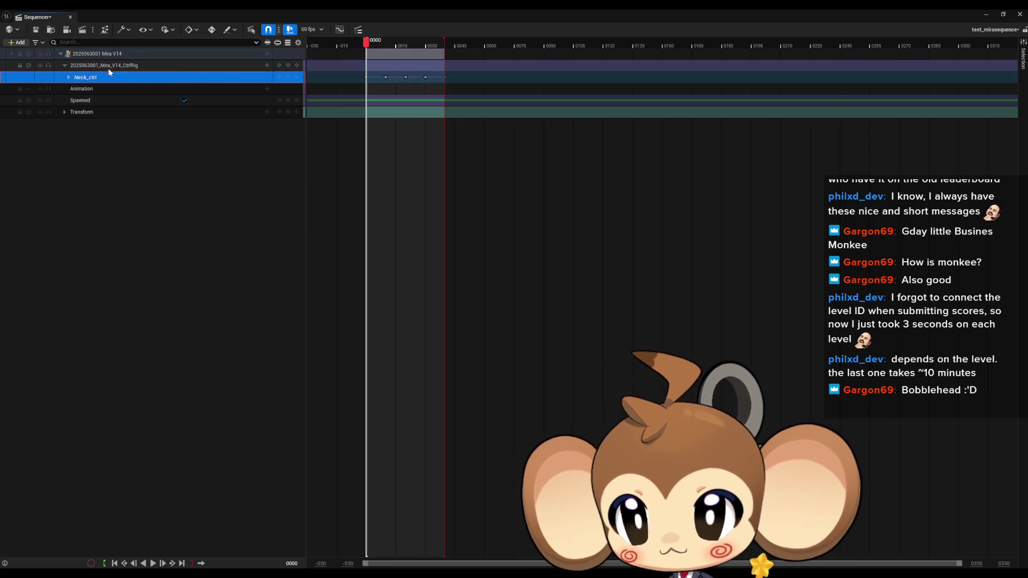
left_click(107, 68)
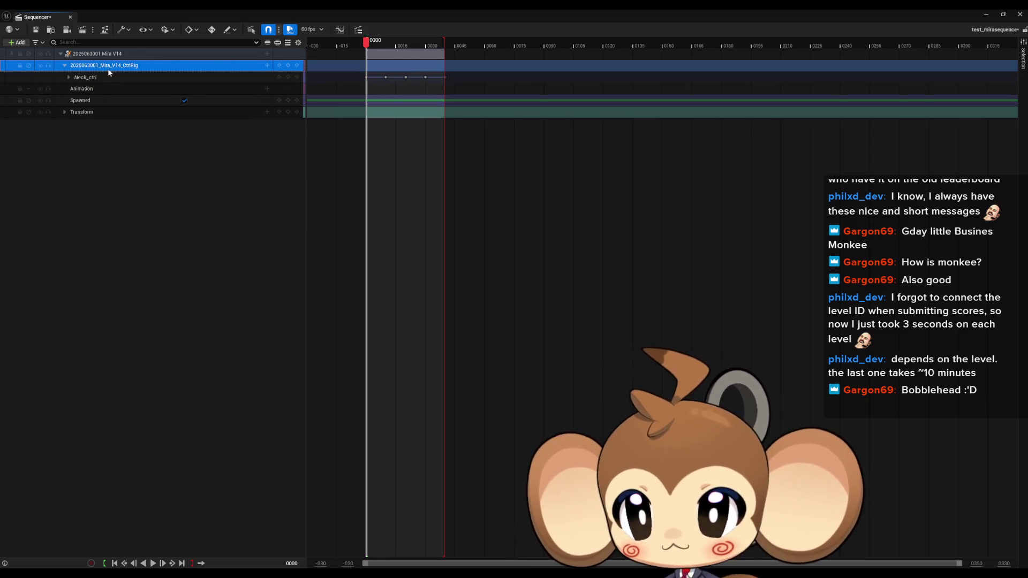
left_click(110, 78)
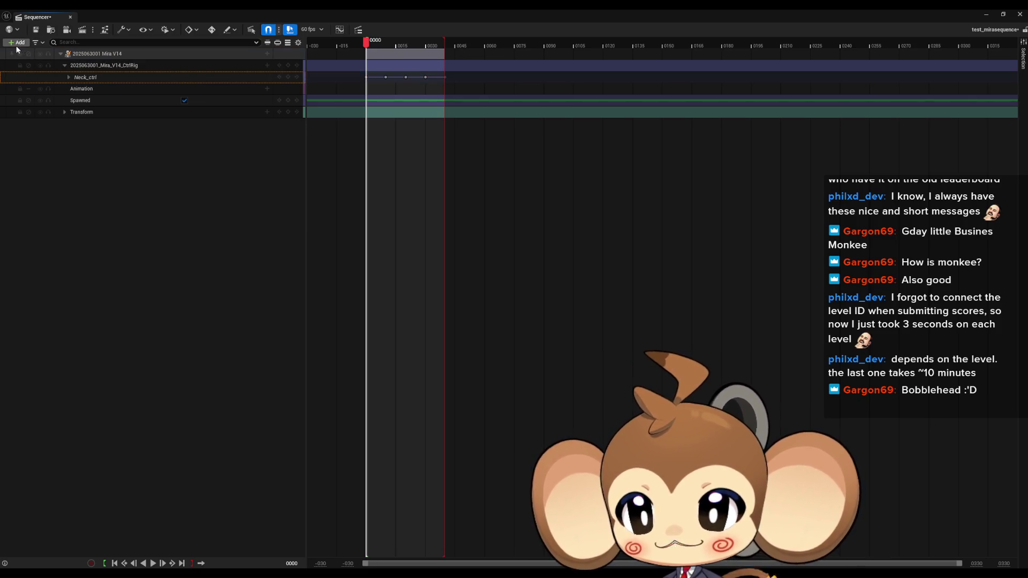
double_click(161, 16)
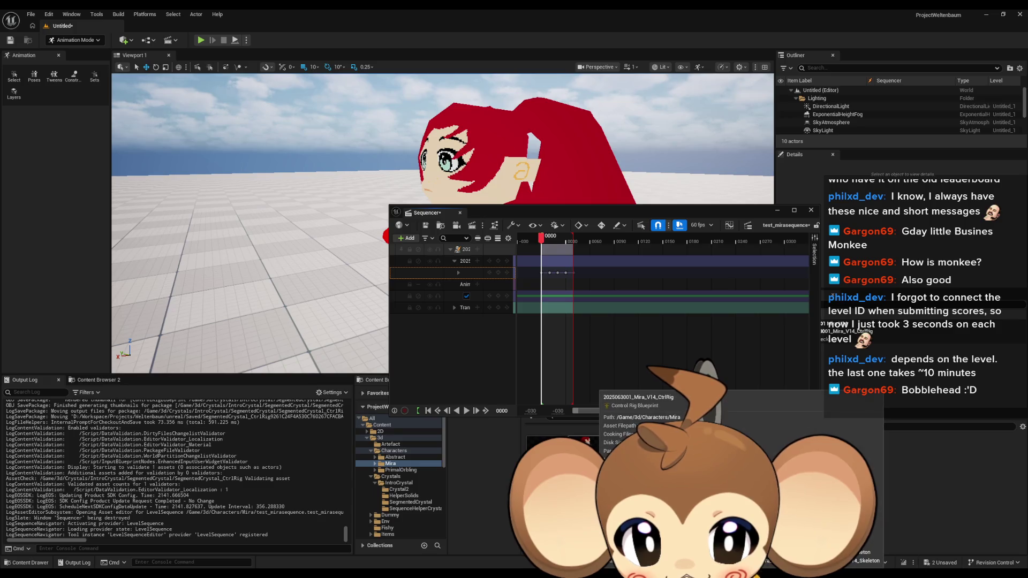
- Add Mira as a second actor track and expand its control rig's Neck_ctrl channels
left_click(407, 238)
left_click(440, 261)
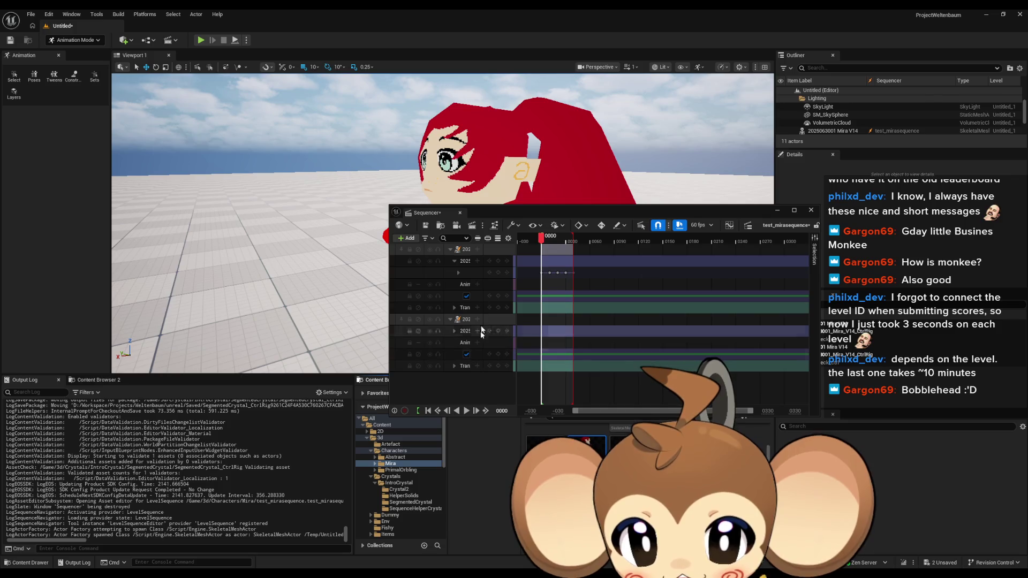
double_click(499, 213)
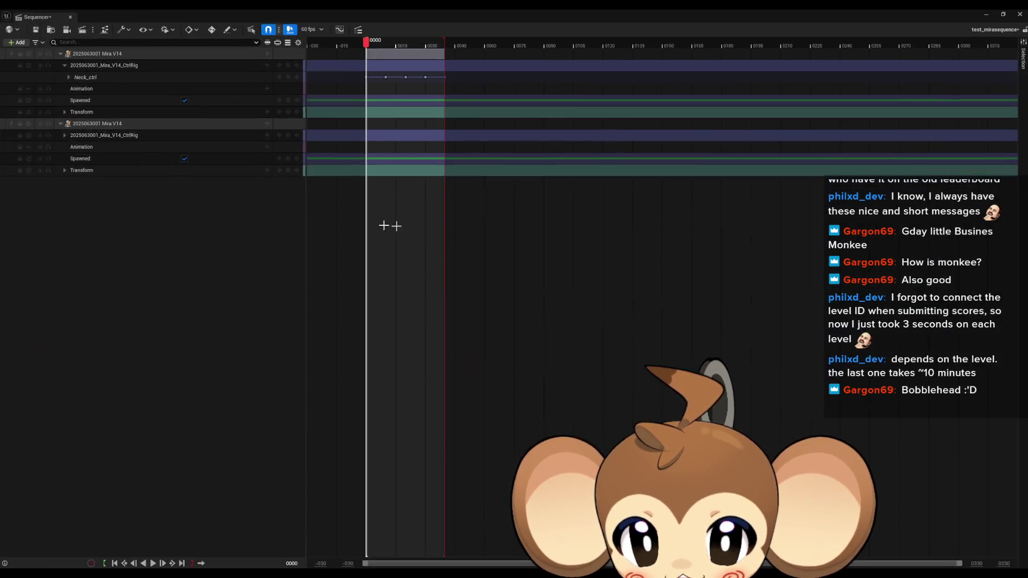
left_click(64, 136)
left_click(69, 147)
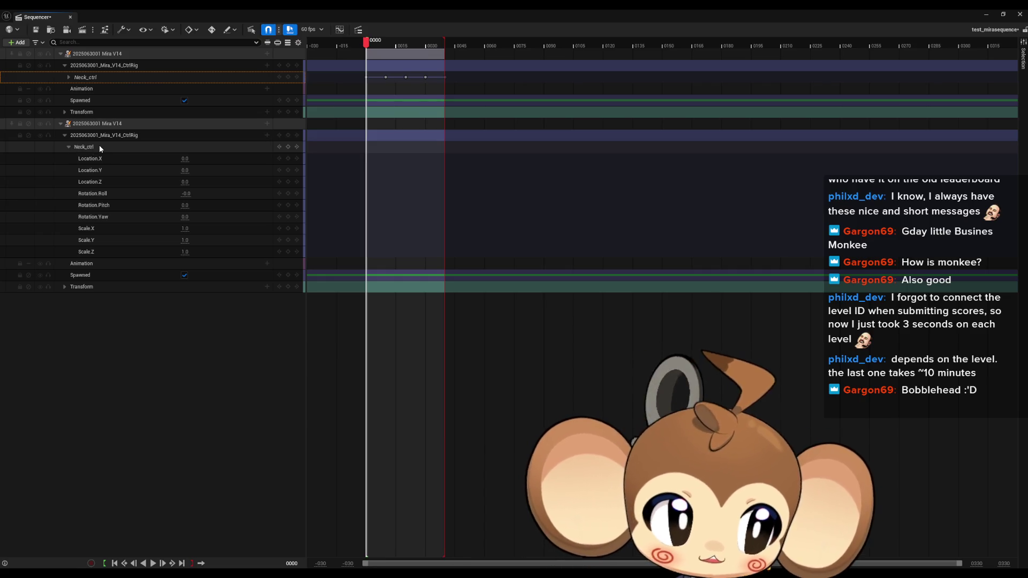
left_click(109, 136)
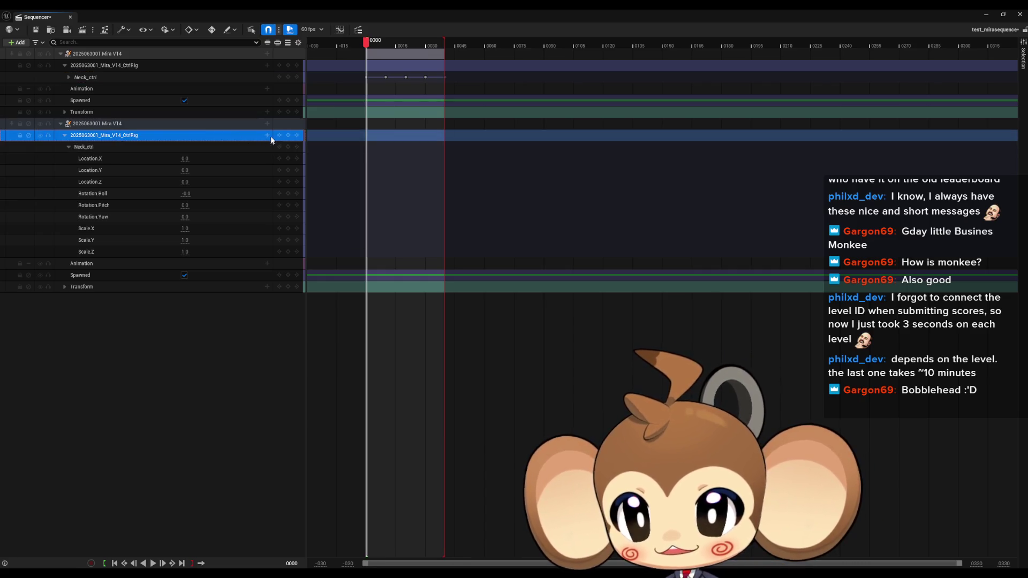
left_click(126, 148)
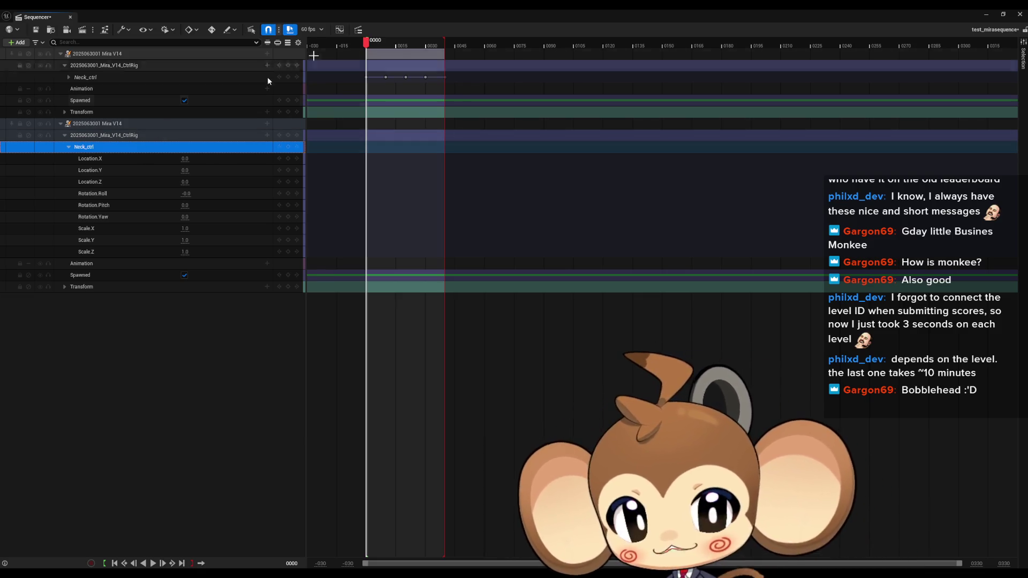
left_click(986, 14)
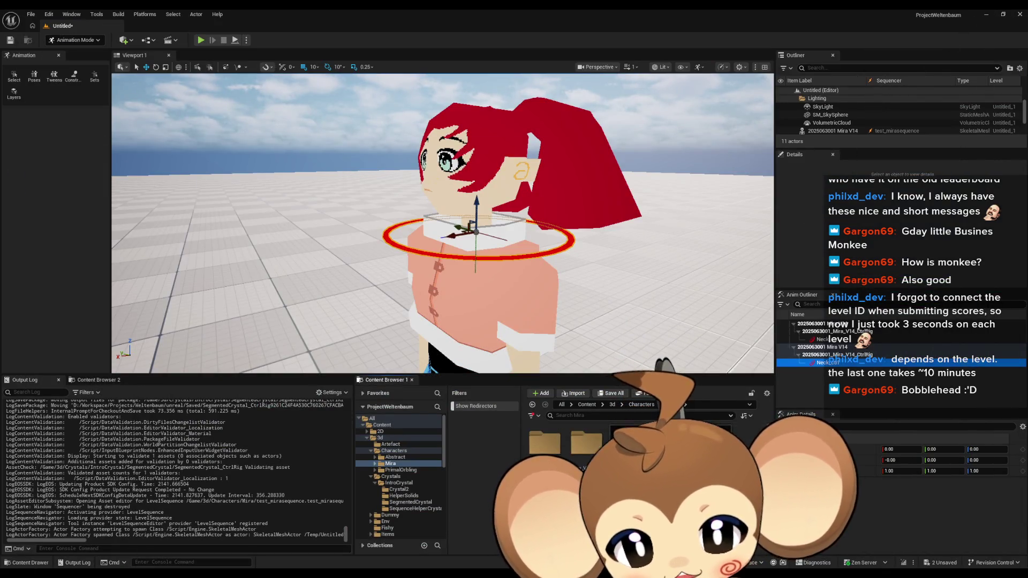
- Zoom out and drop a second Mira character beside the first, then bring Sequencer back
key("Escape")
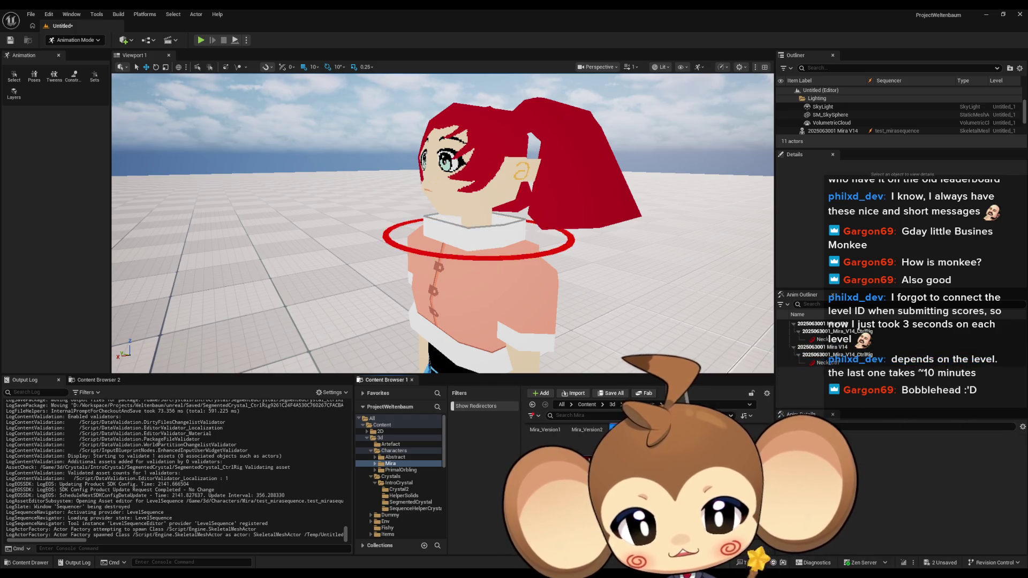
scroll(443, 223, "down", 10)
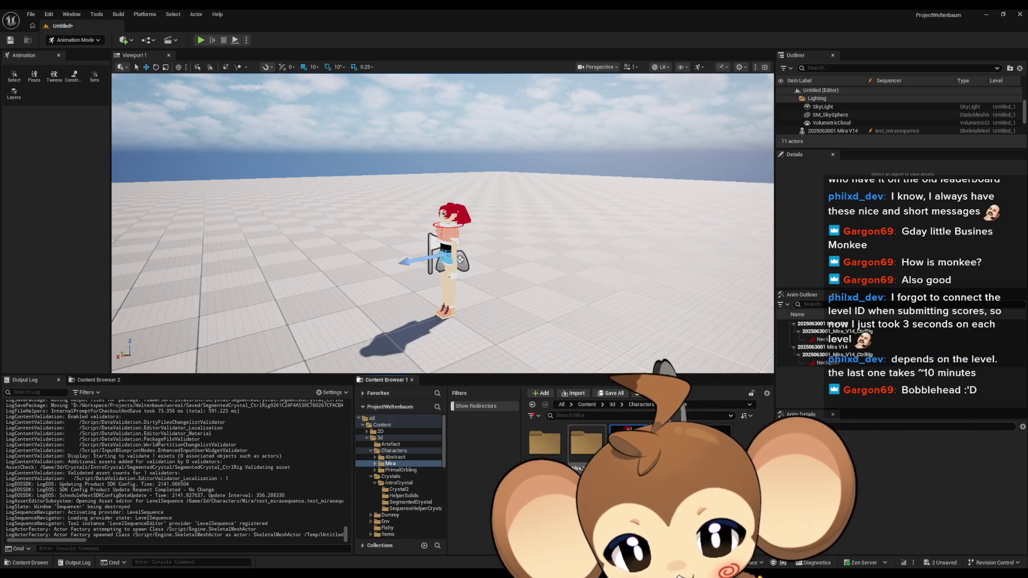
mouse_move(562, 412)
left_mouse_down()
mouse_move(276, 294)
mouse_move(341, 294)
left_mouse_up()
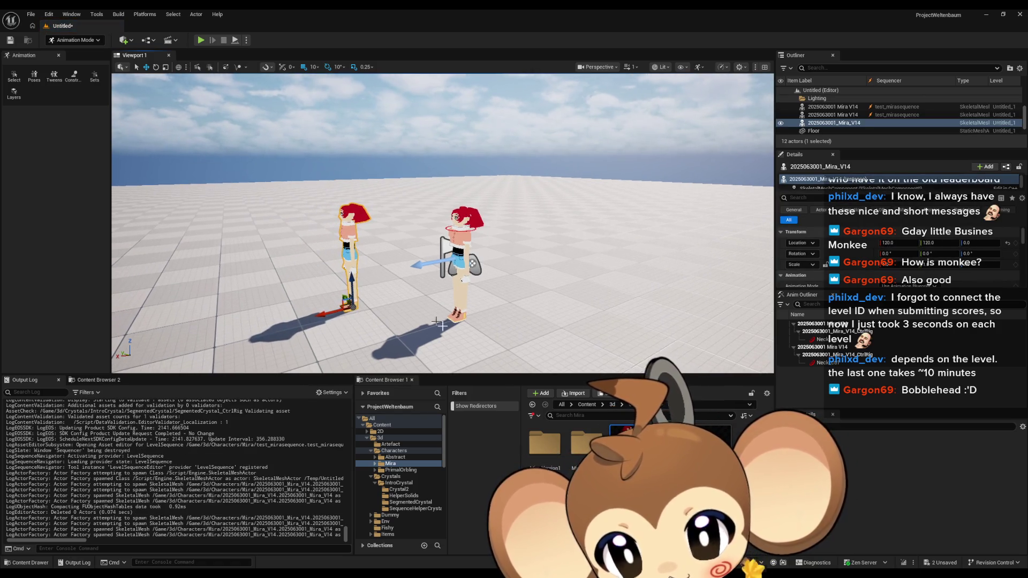
left_click(418, 530)
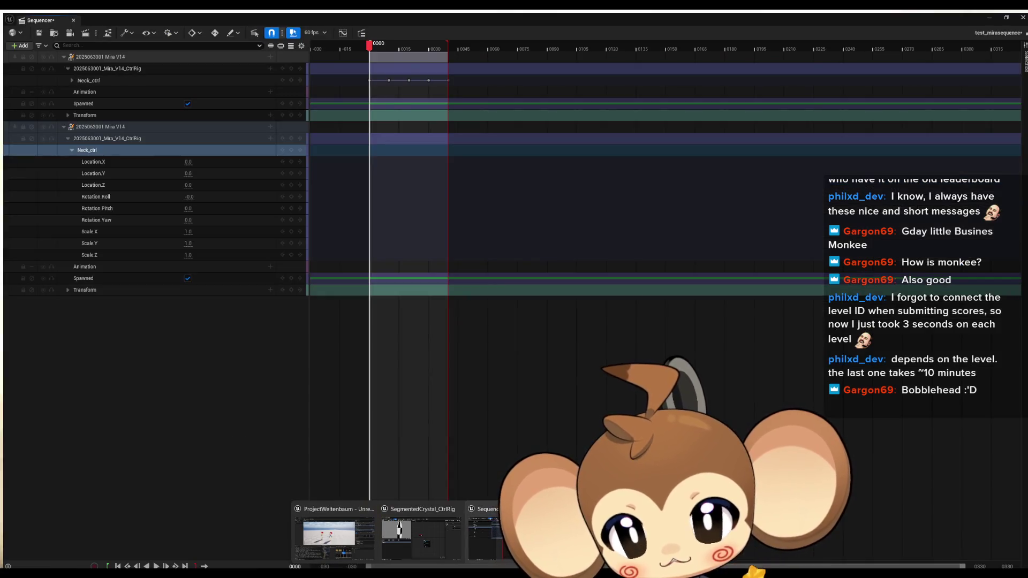
left_click(120, 123)
key("Delete")
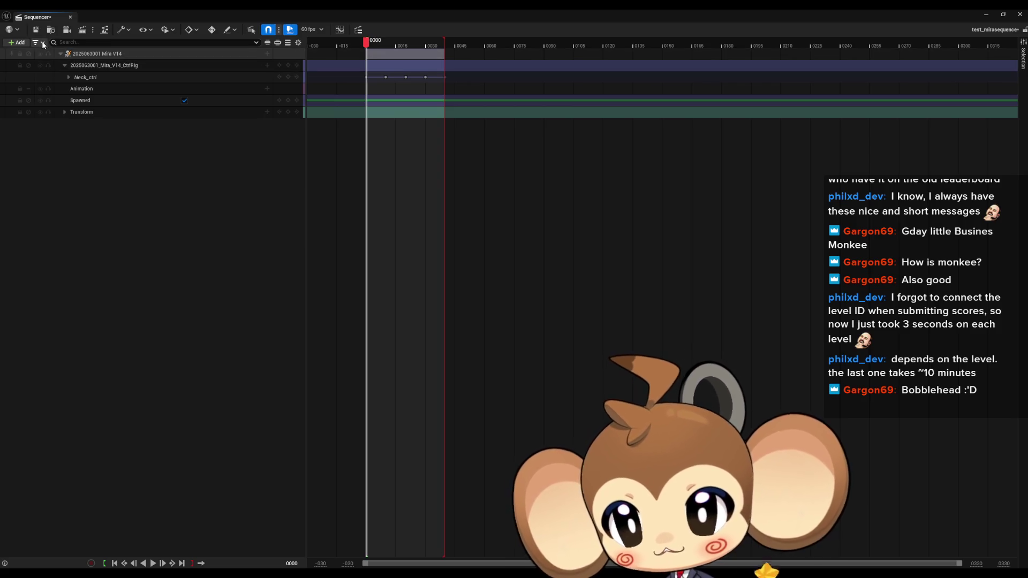
left_click(17, 42)
mouse_move(53, 76)
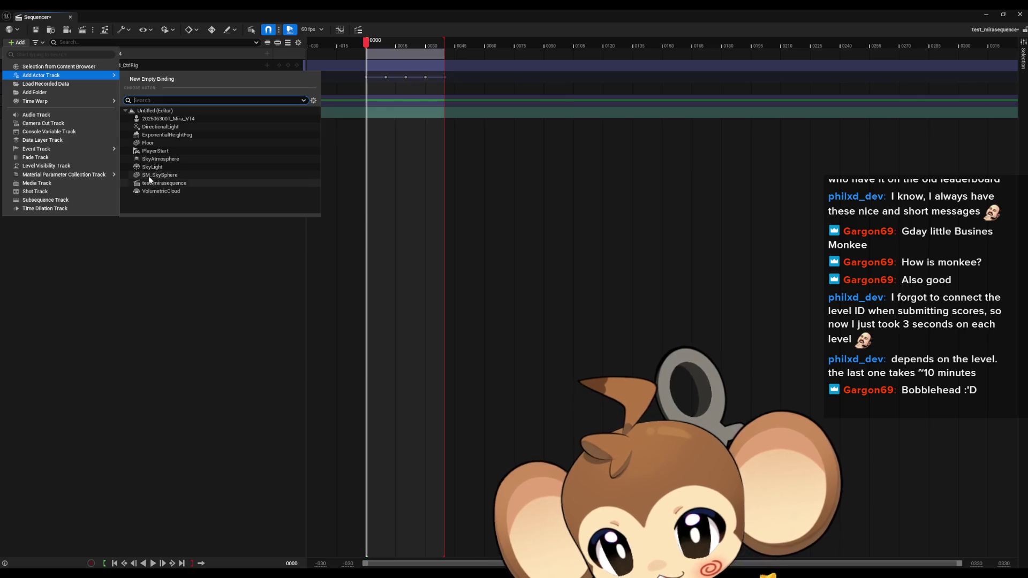
left_click(181, 118)
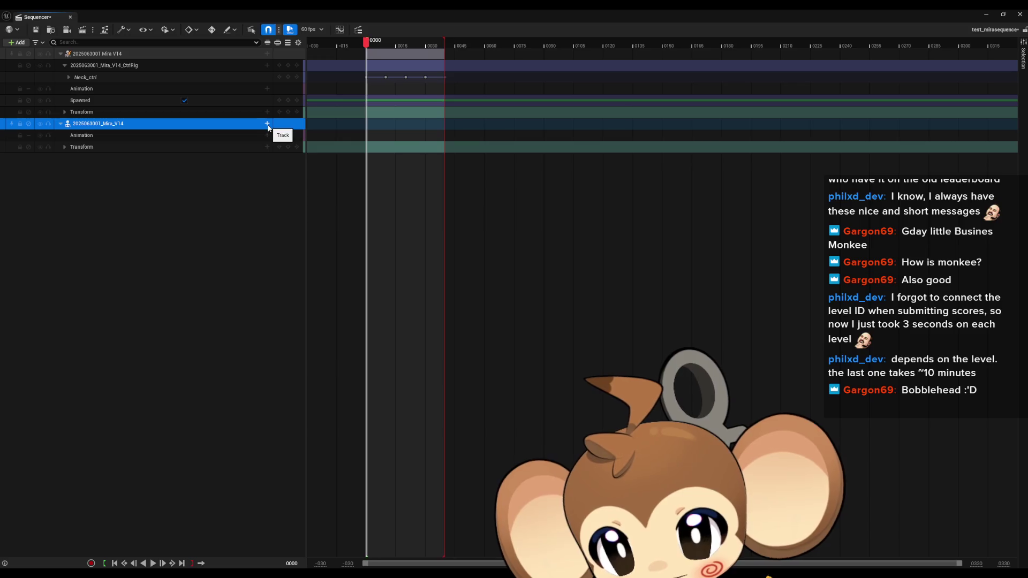
left_click(268, 124)
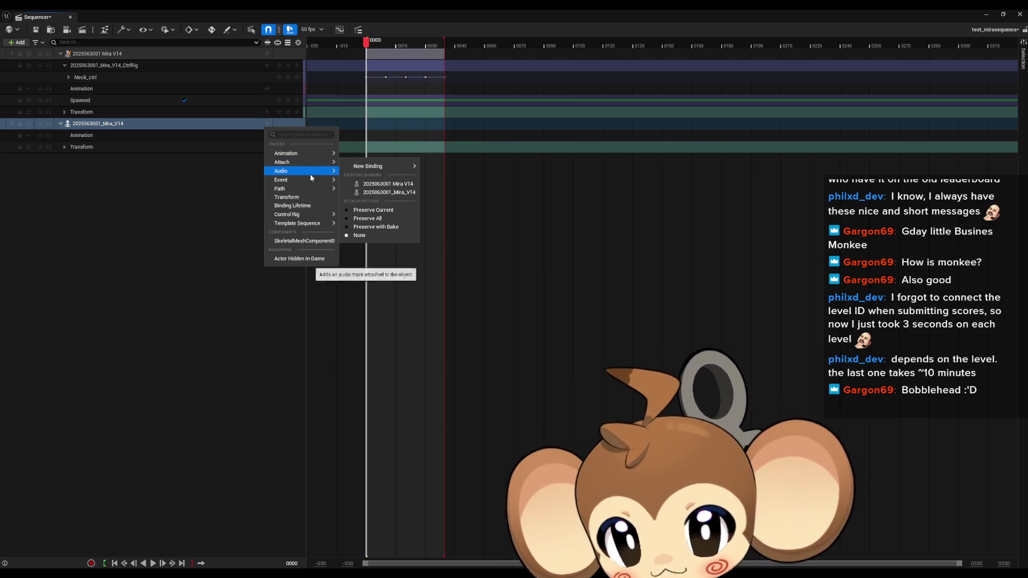
mouse_move(311, 177)
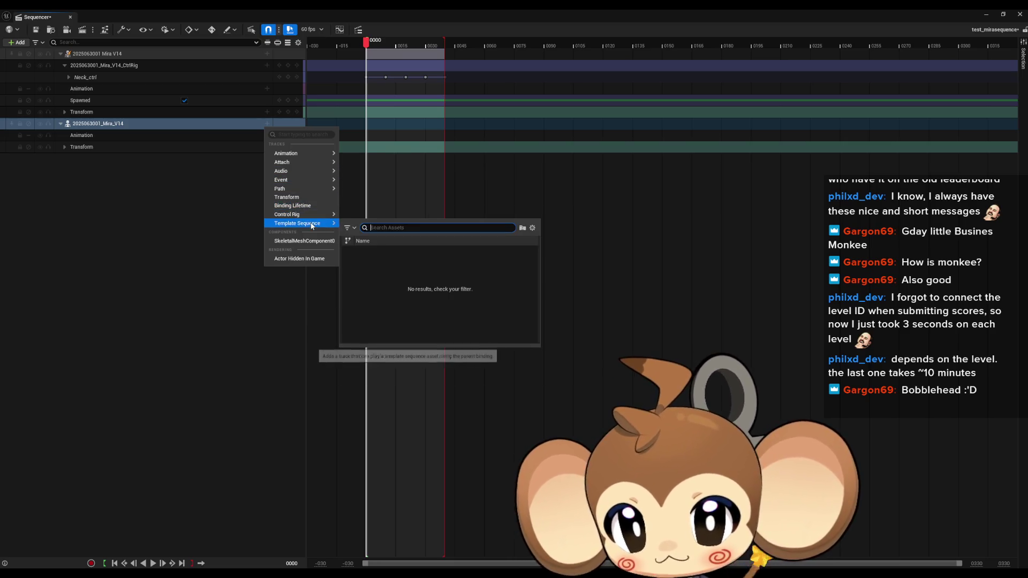
mouse_move(308, 214)
left_click(409, 291)
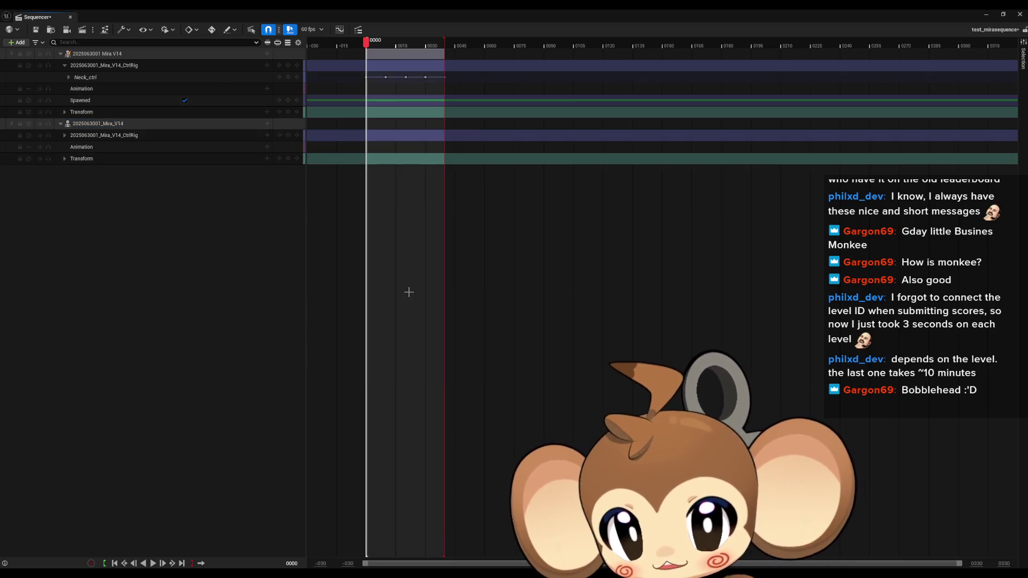
- Key Neck_ctrl at frame 0, Location.X 134 at frame 16, and 0 at frame 40
left_click(65, 135)
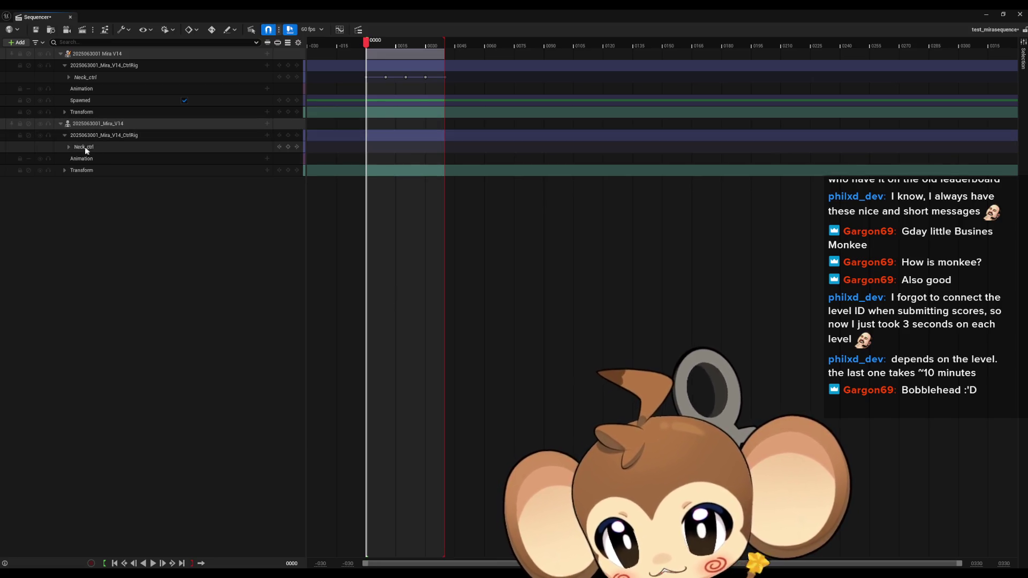
left_click(69, 147)
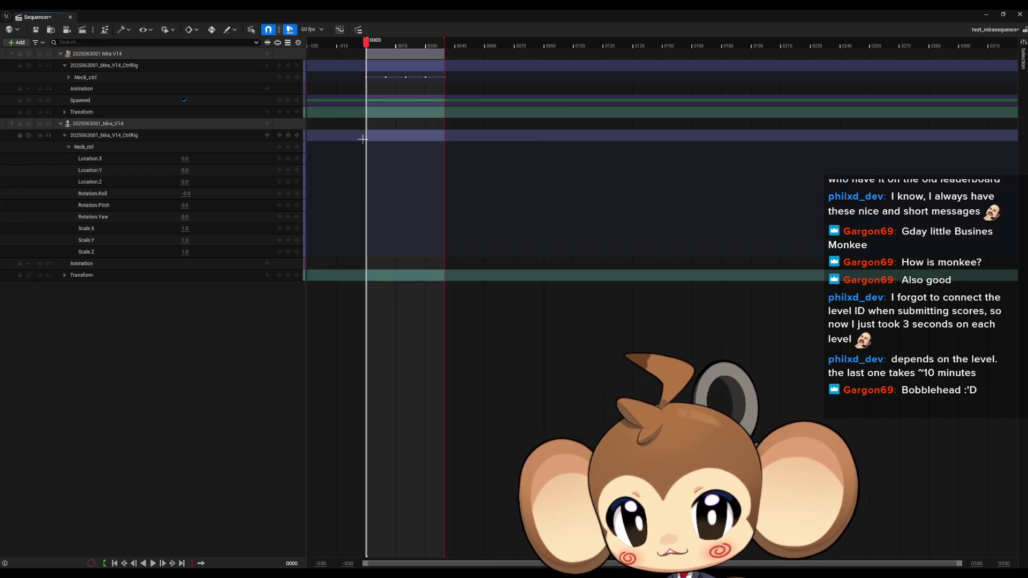
left_click(288, 147)
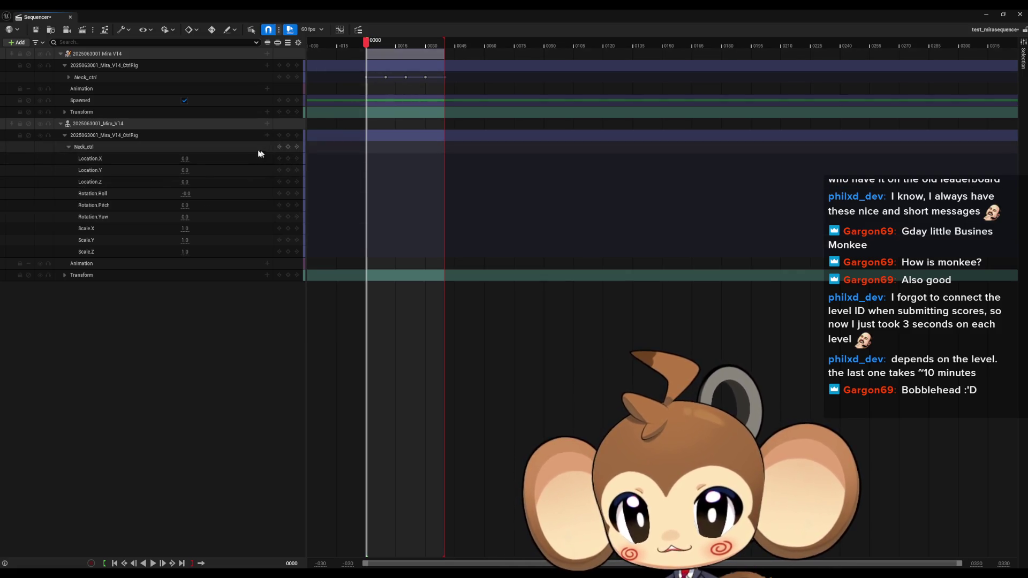
key("space")
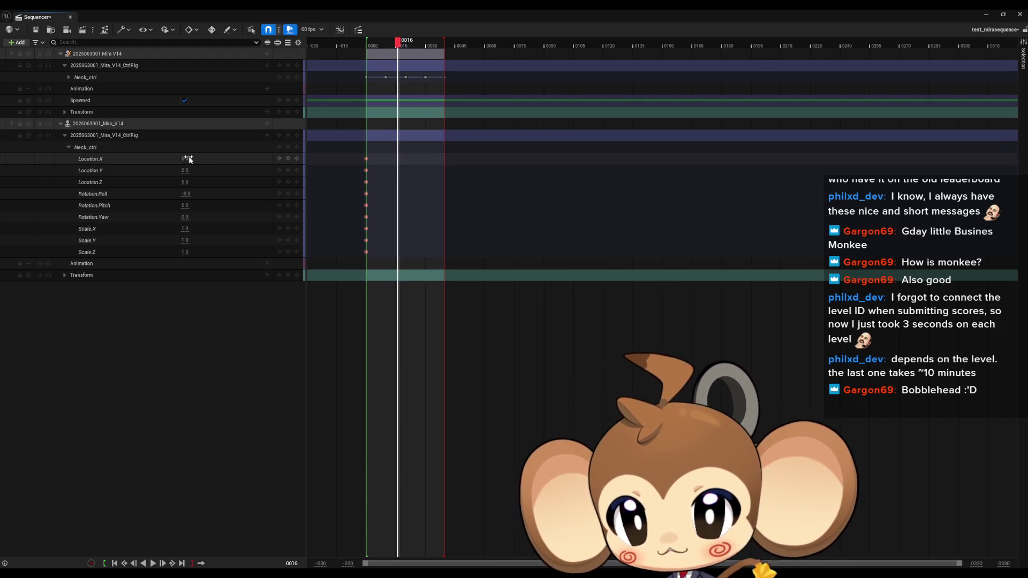
key("Return")
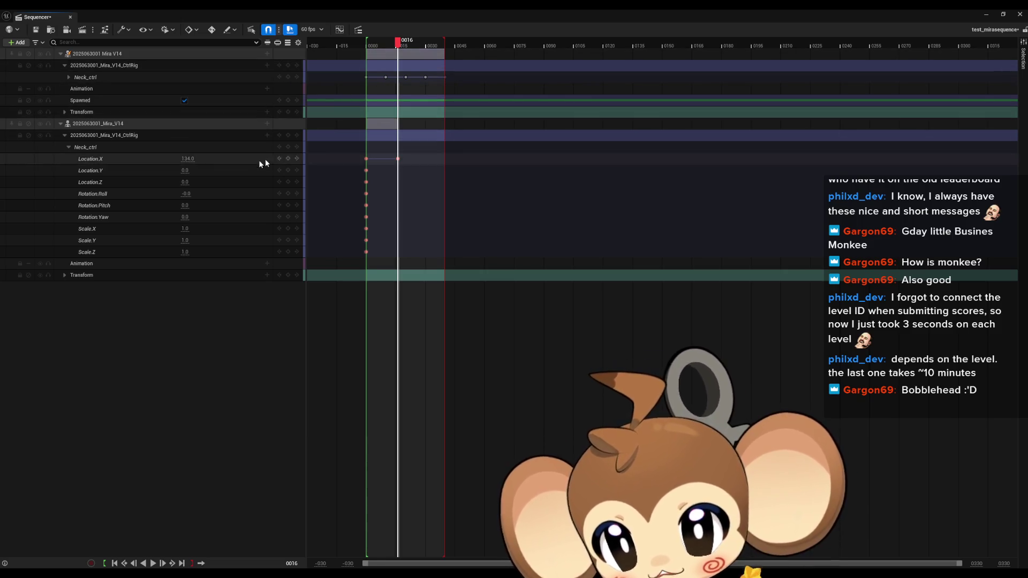
left_click_drag(399, 42, 448, 48)
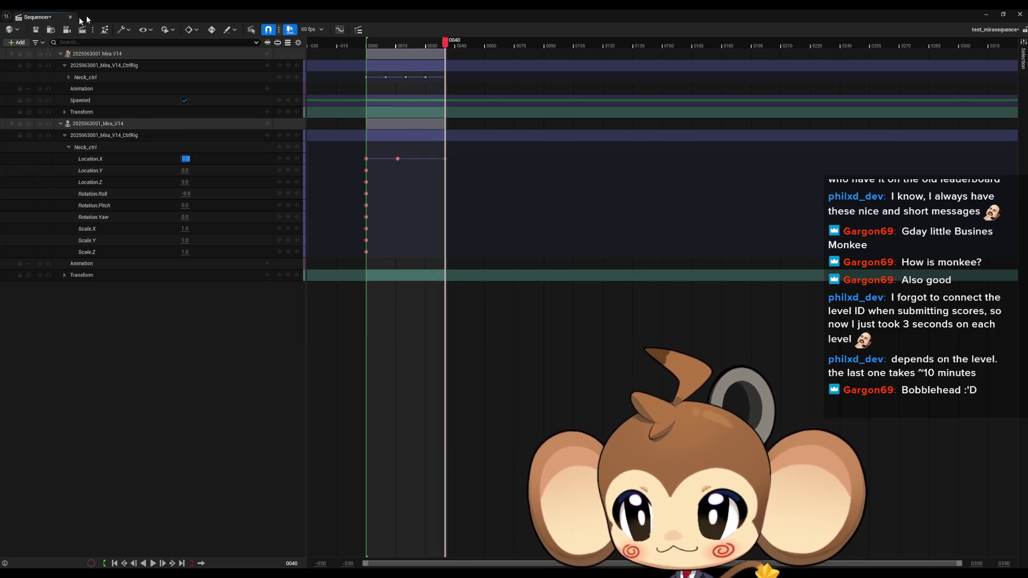
left_click(36, 31)
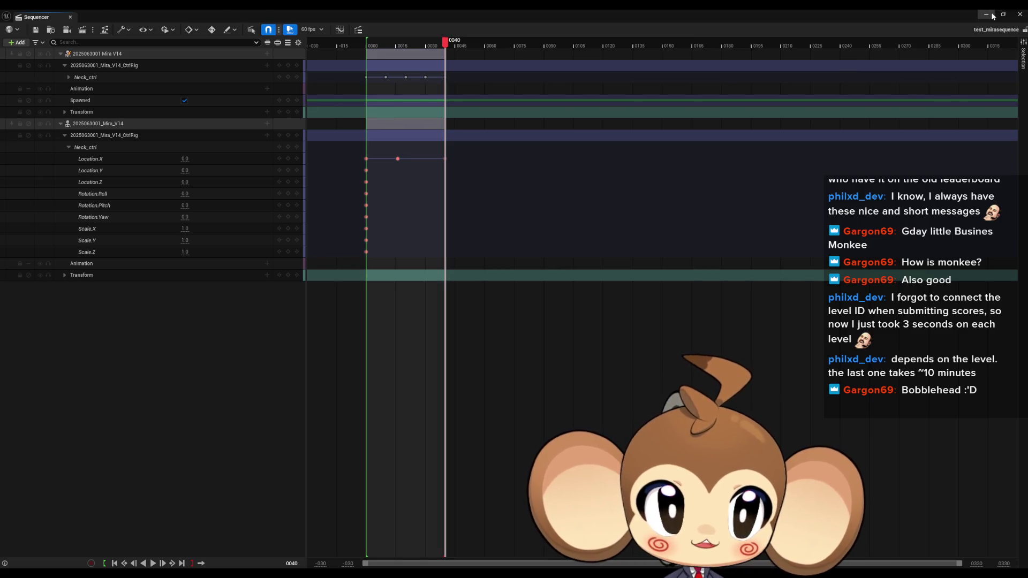
left_click(987, 14)
left_click(201, 40)
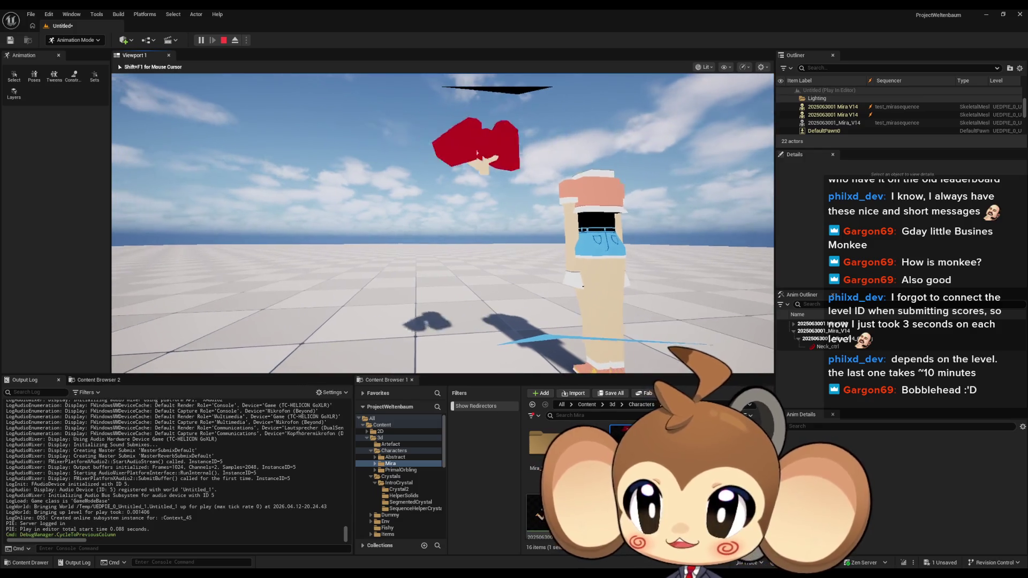
- Eject from the running game, fly the free camera toward the Miras, then stop playback
key("shift+F1")
left_click(235, 40)
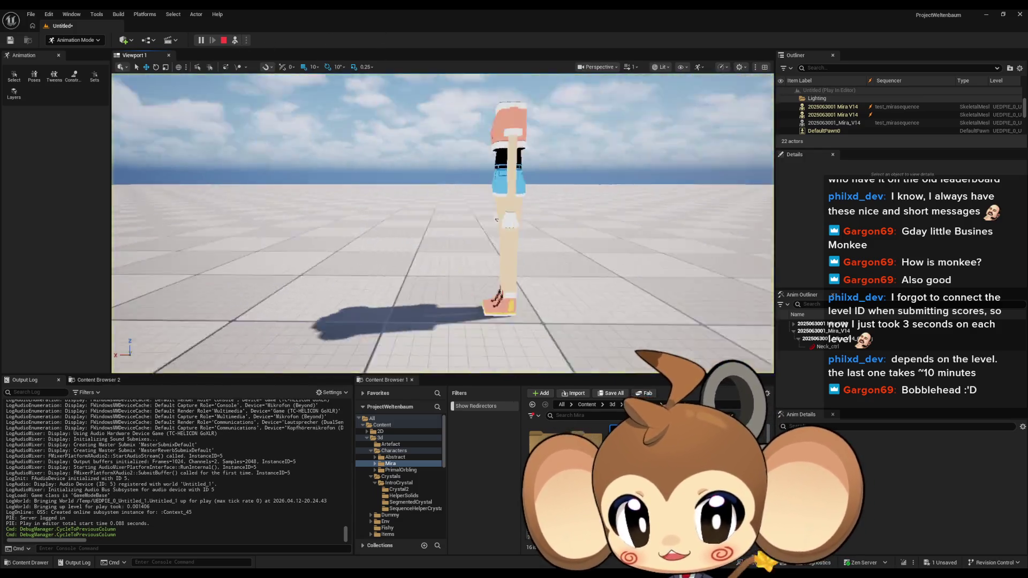
left_click_drag(443, 223, 450, 249)
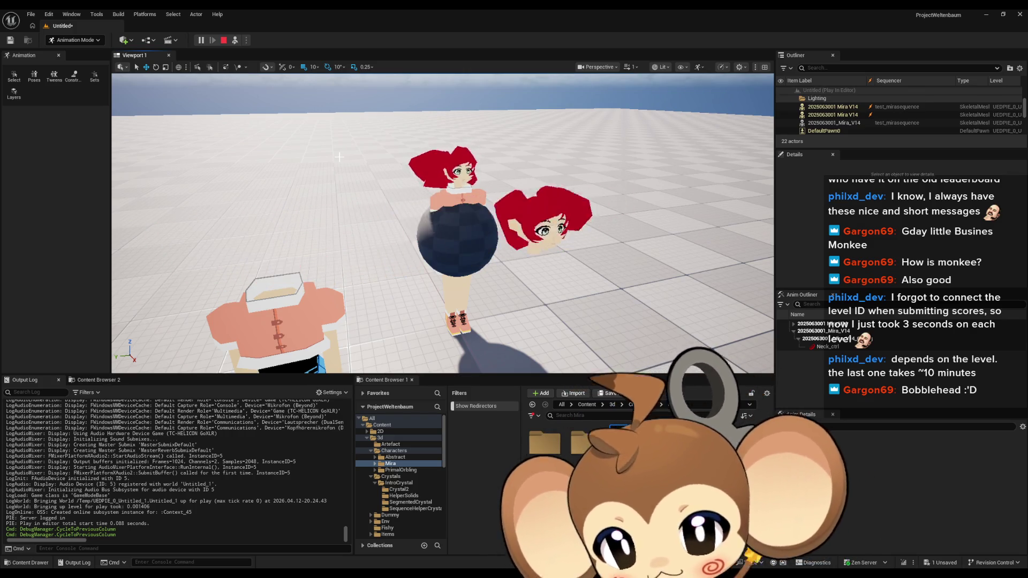
left_click(221, 40)
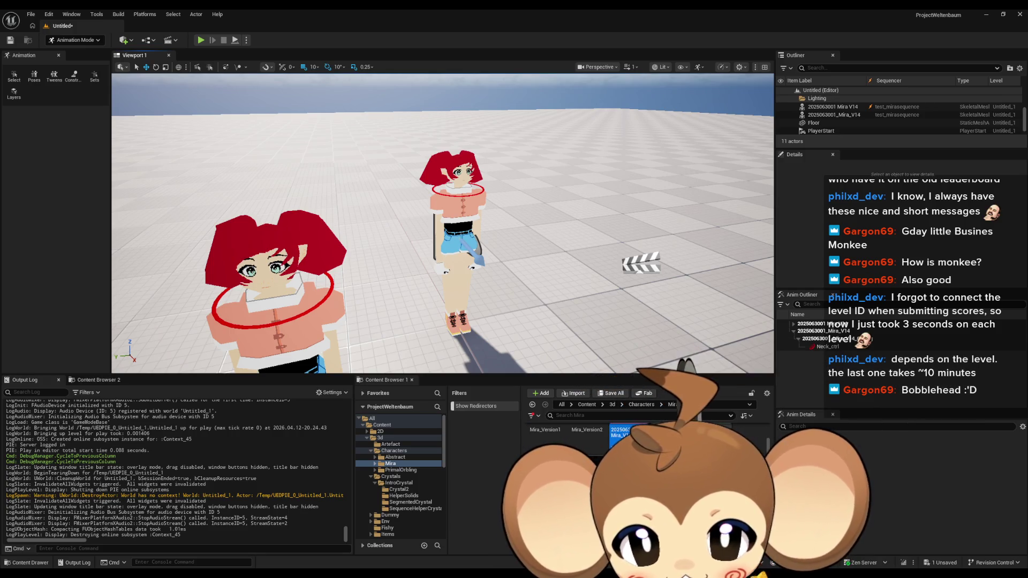
- Open the Mira_V14 mesh, its Mira_AnimBP, then the parent Abstract_Character_AnimBP's AnimGraph
double_click(629, 435)
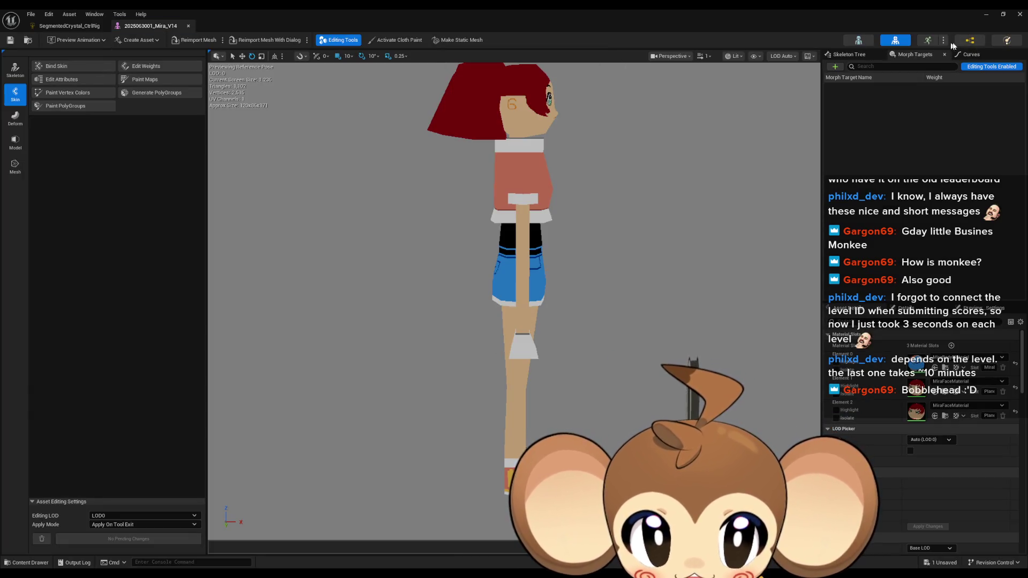
left_click(970, 41)
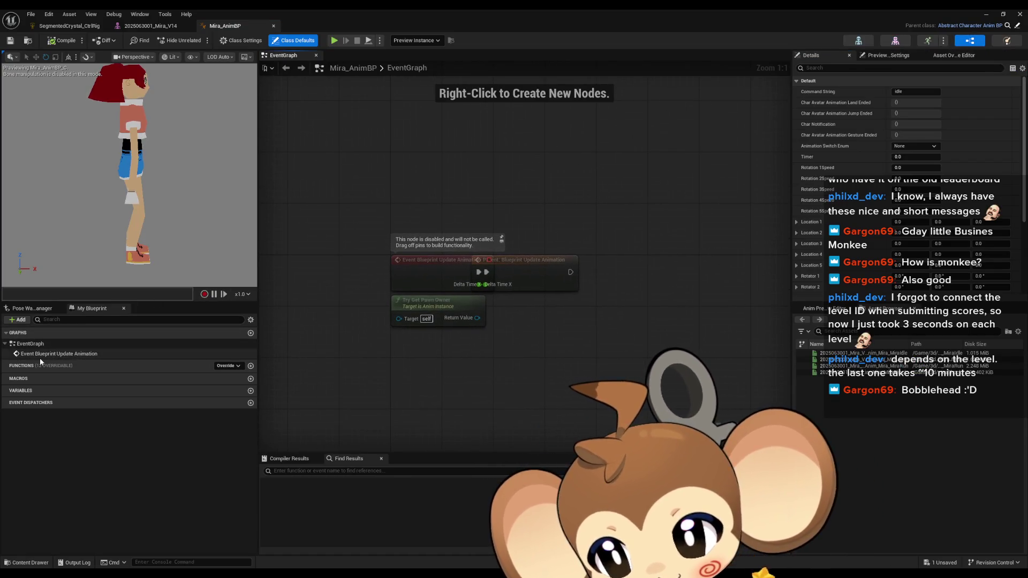
left_click(1010, 25)
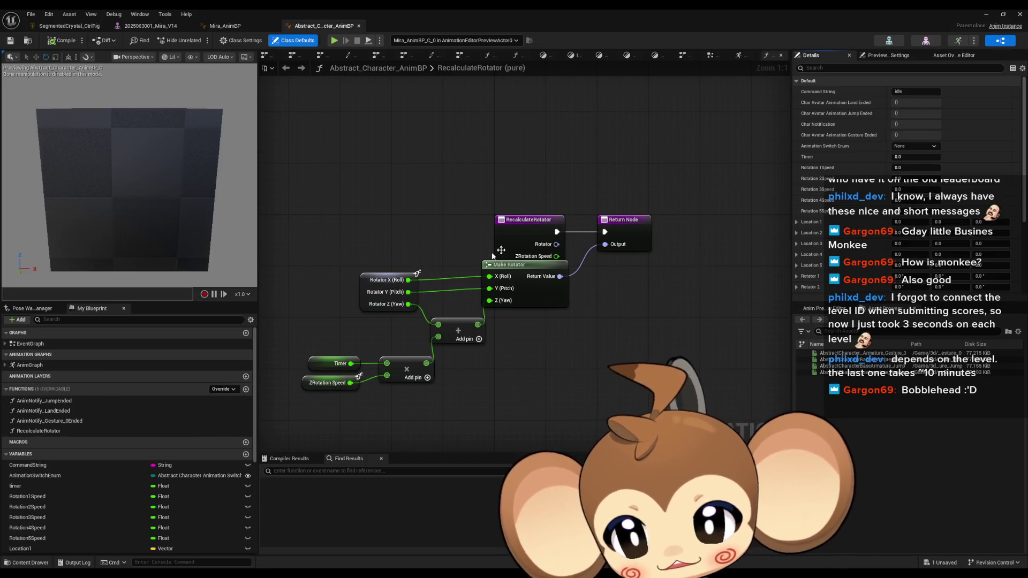
double_click(40, 366)
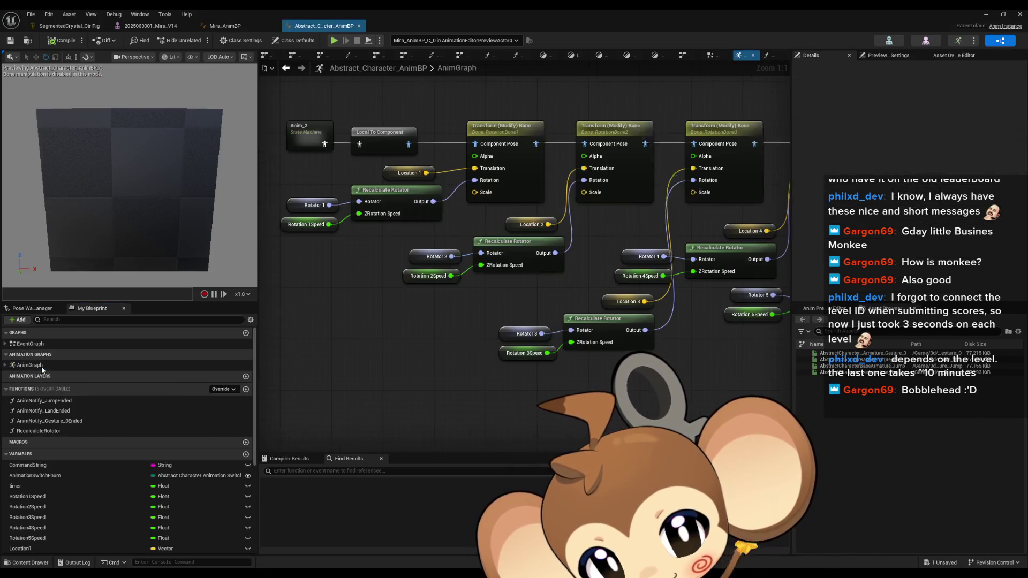
- Pan the parent AnimGraph, open the Anim_1 state machine, and switch to the Control Rig docs
left_click_drag(396, 308, 496, 166)
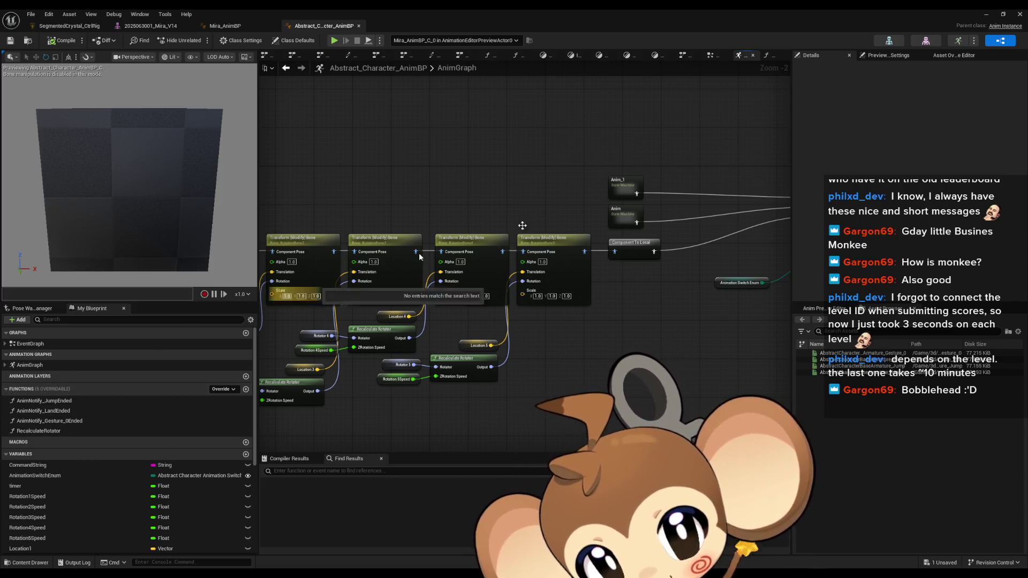
double_click(625, 186)
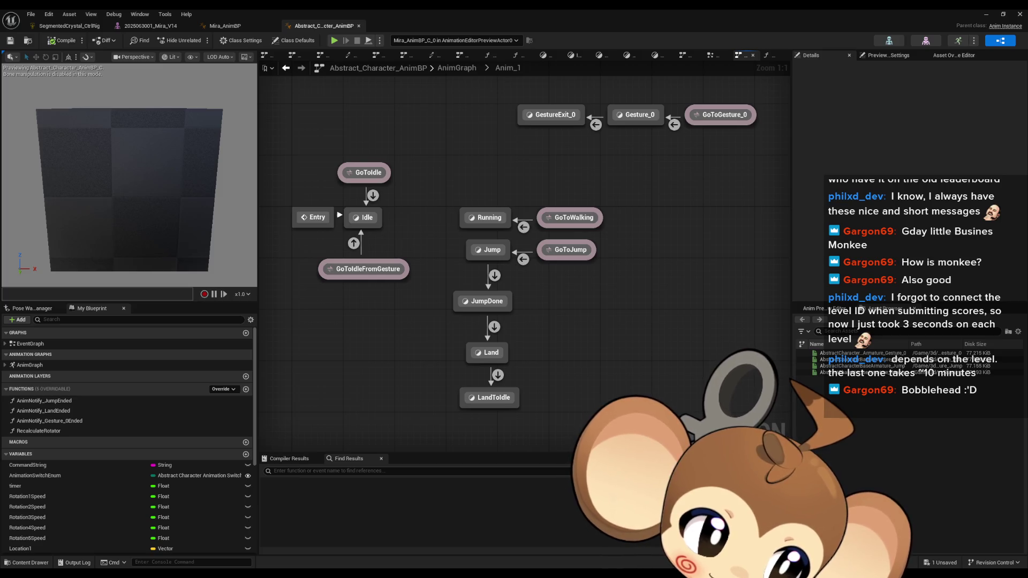
key("alt+Tab")
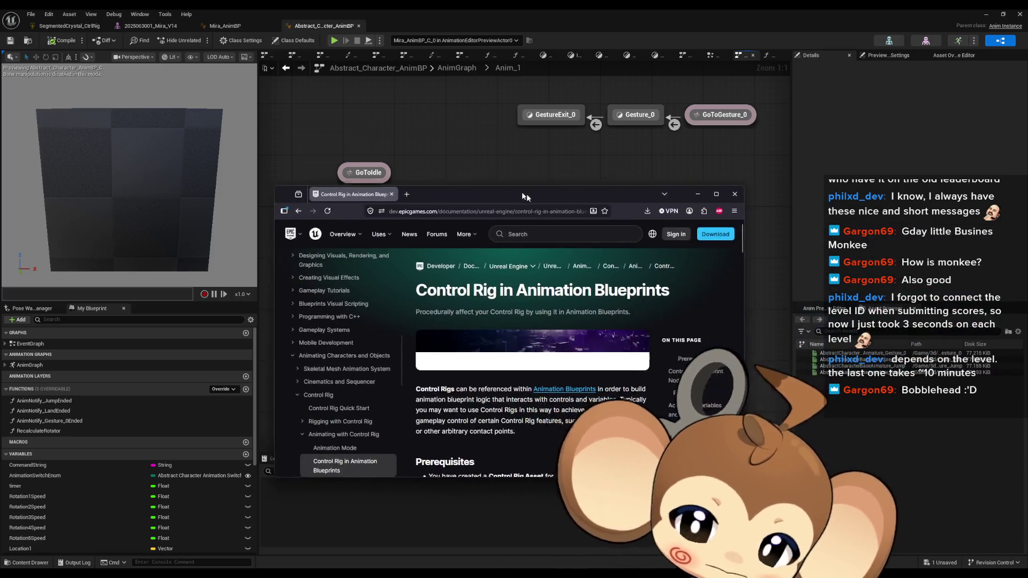
double_click(511, 188)
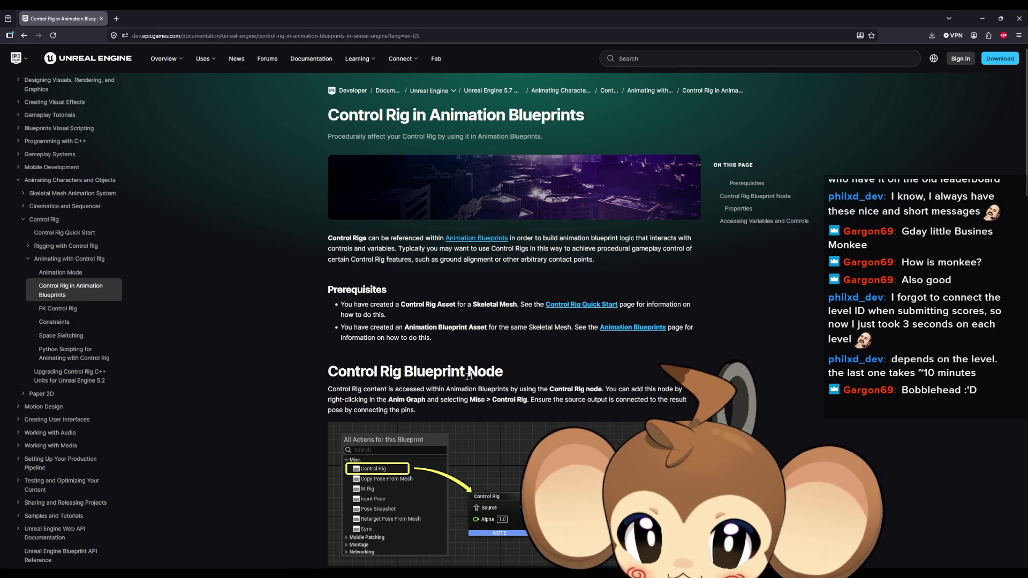
scroll(473, 376, "down", 2)
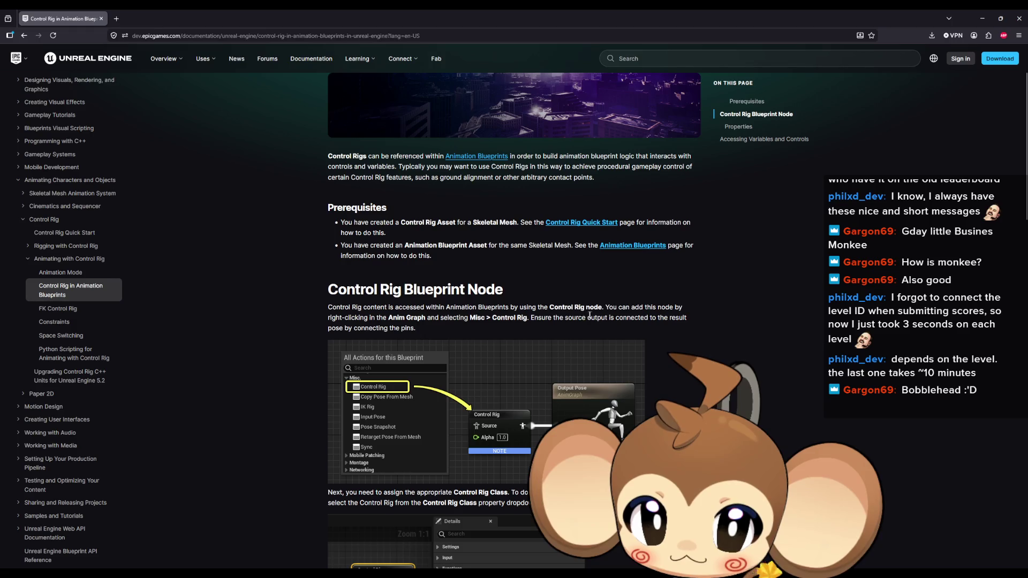
mouse_move(676, 309)
left_mouse_down()
mouse_move(353, 309)
mouse_move(423, 321)
mouse_move(670, 321)
mouse_move(558, 354)
left_mouse_up()
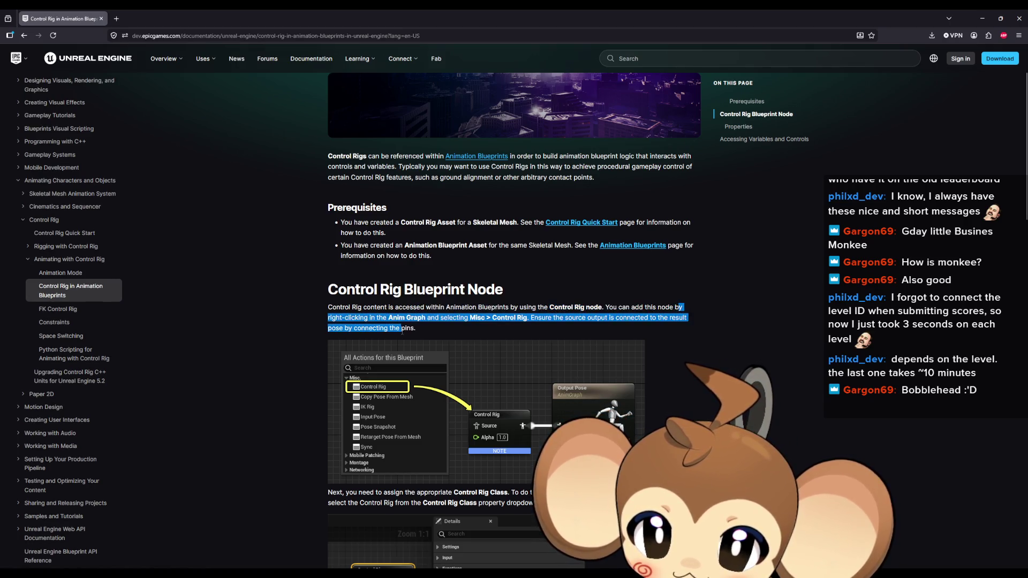
scroll(558, 353, "down", 2)
scroll(559, 354, "down", 2)
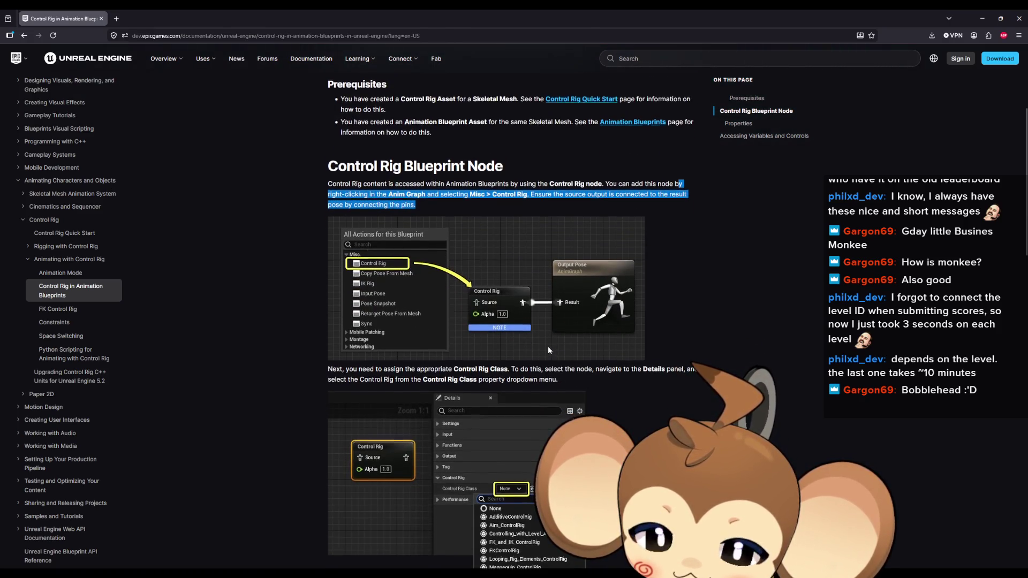
scroll(548, 346, "down", 4)
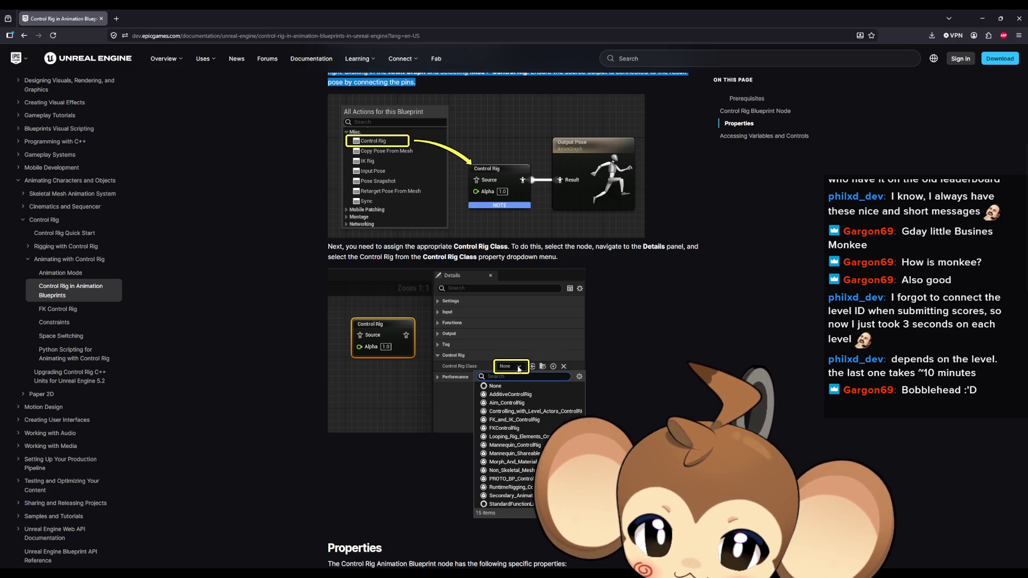
scroll(520, 368, "down", 2)
scroll(524, 368, "down", 6)
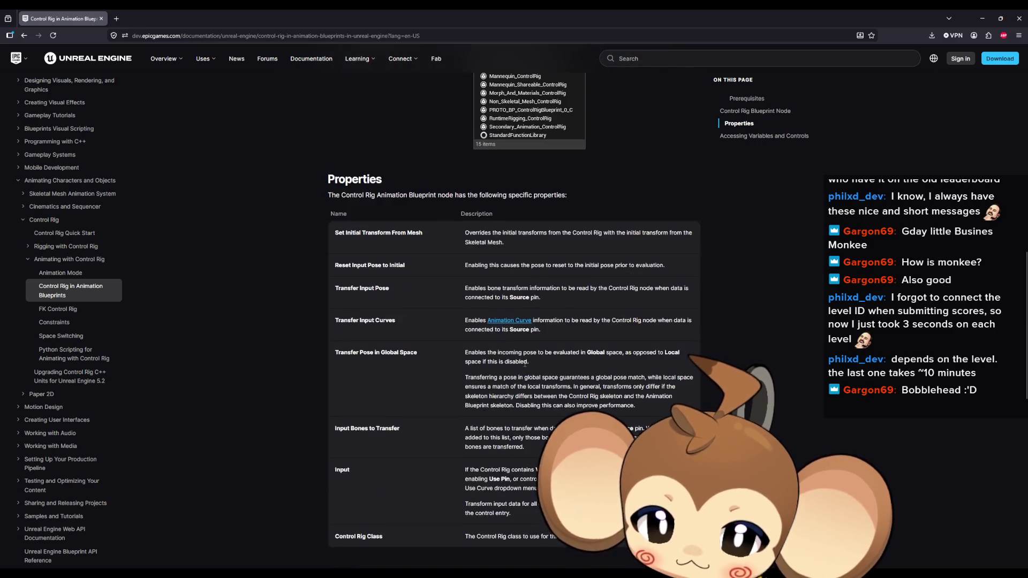
scroll(715, 347, "down", 3)
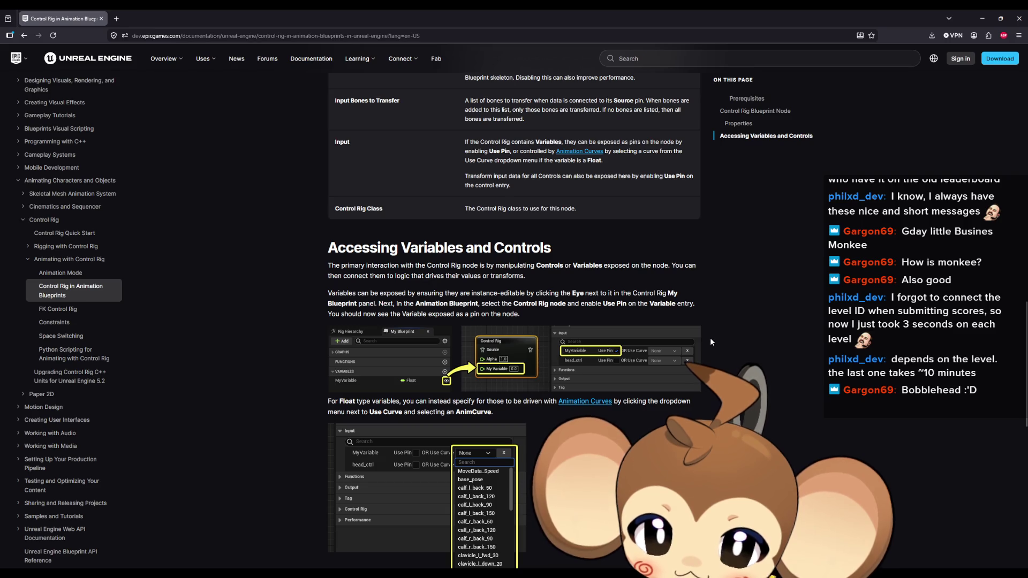
- Scroll to the end of the docs page, then maximize the 'Control Rig Inheritance and Procedural Construction' forum window over it
scroll(711, 338, "down", 1)
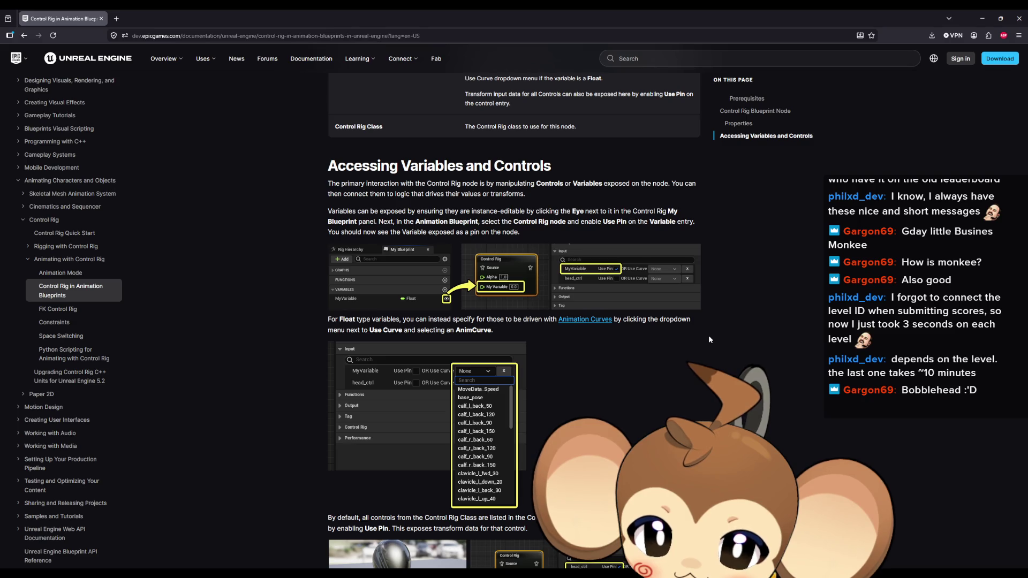
scroll(708, 338, "down", 2)
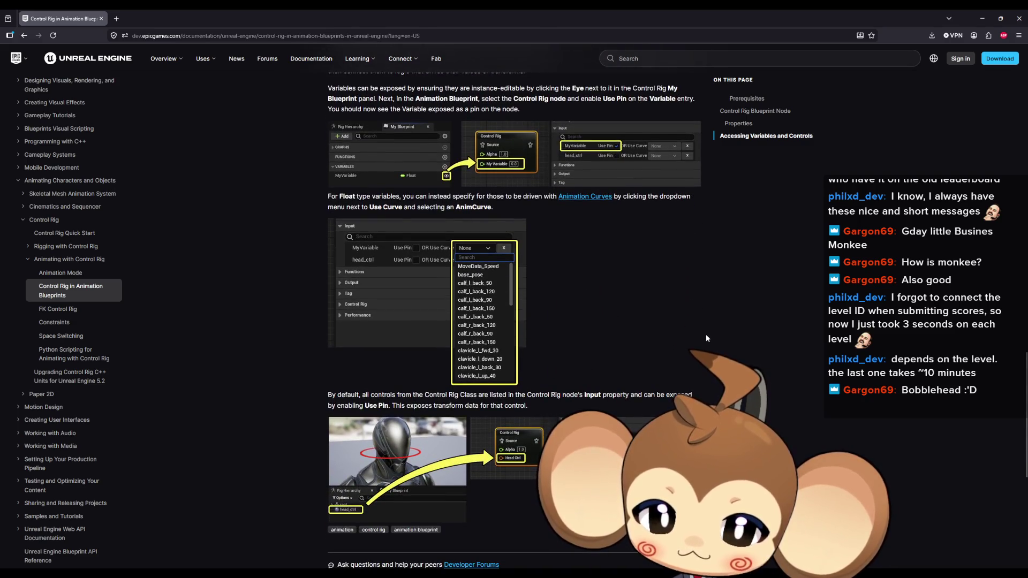
scroll(706, 338, "down", 3)
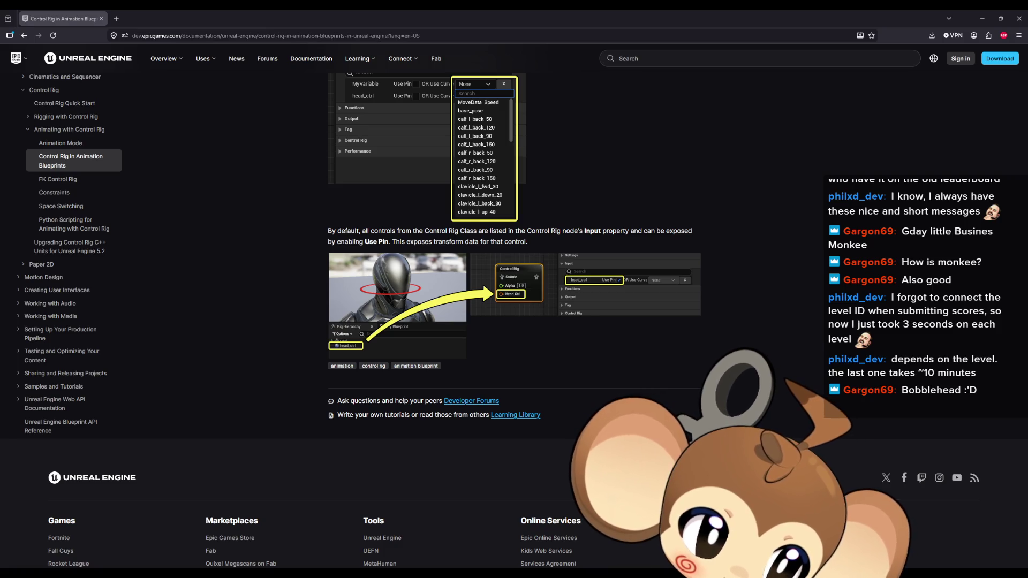
mouse_move(1023, 219)
left_mouse_down()
mouse_move(821, 219)
mouse_move(390, 163)
mouse_move(545, 195)
left_mouse_up()
double_click(545, 195)
scroll(648, 305, "down", 2)
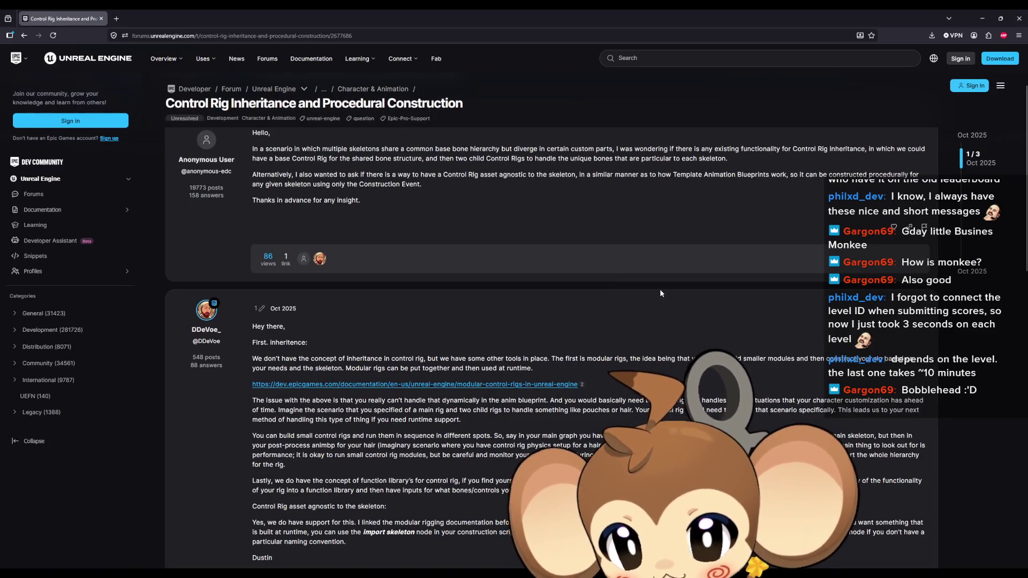
scroll(664, 278, "down", 1)
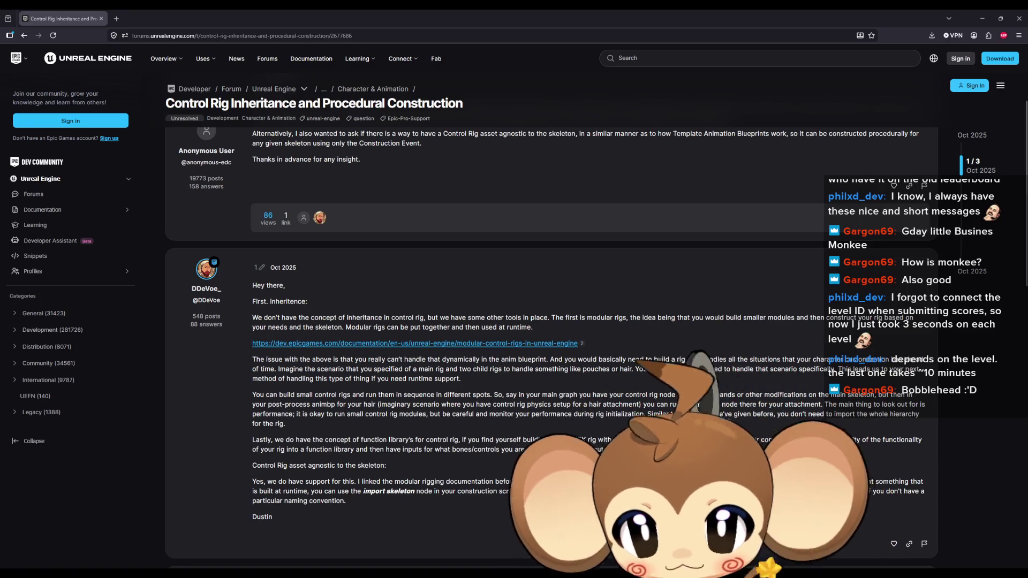
mouse_move(357, 440)
left_mouse_down()
mouse_move(589, 450)
mouse_move(653, 440)
left_mouse_up()
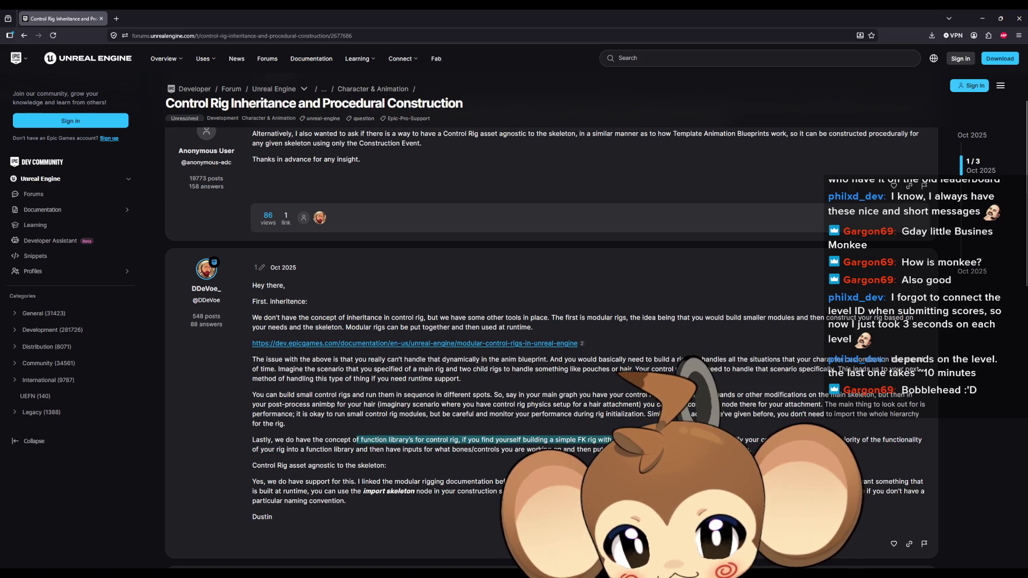
scroll(654, 440, "down", 1)
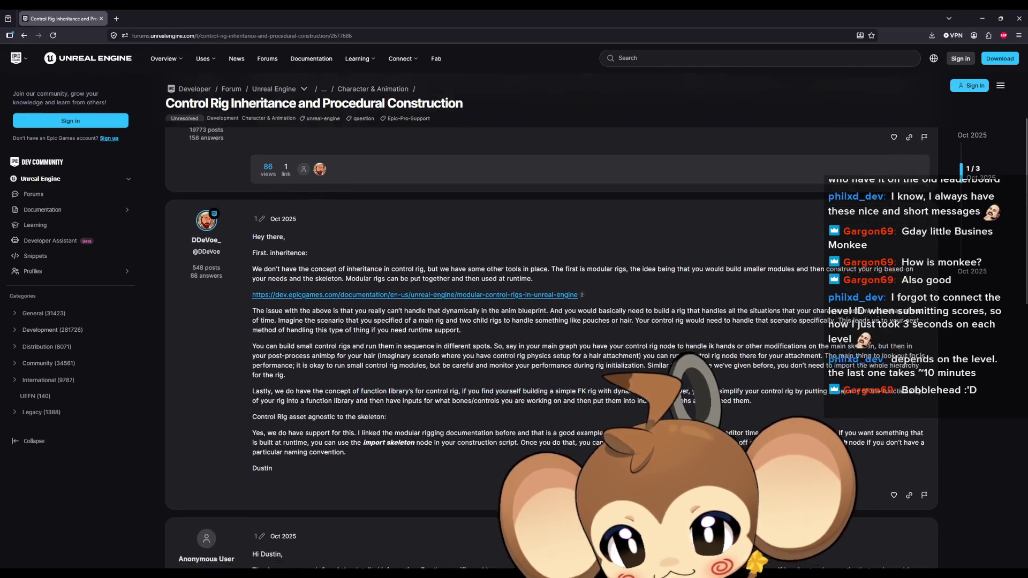
scroll(653, 440, "down", 2)
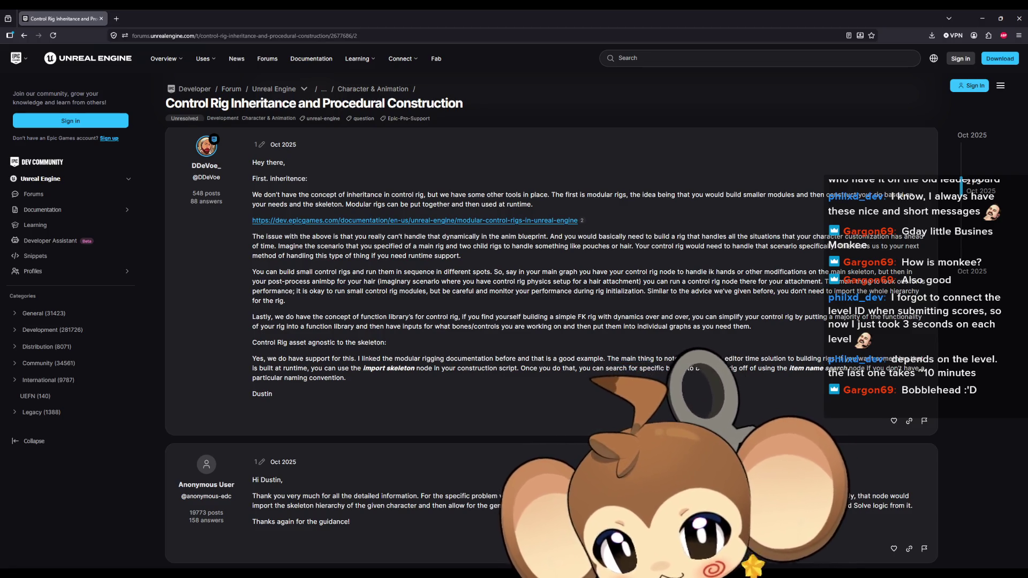
scroll(517, 471, "down", 1)
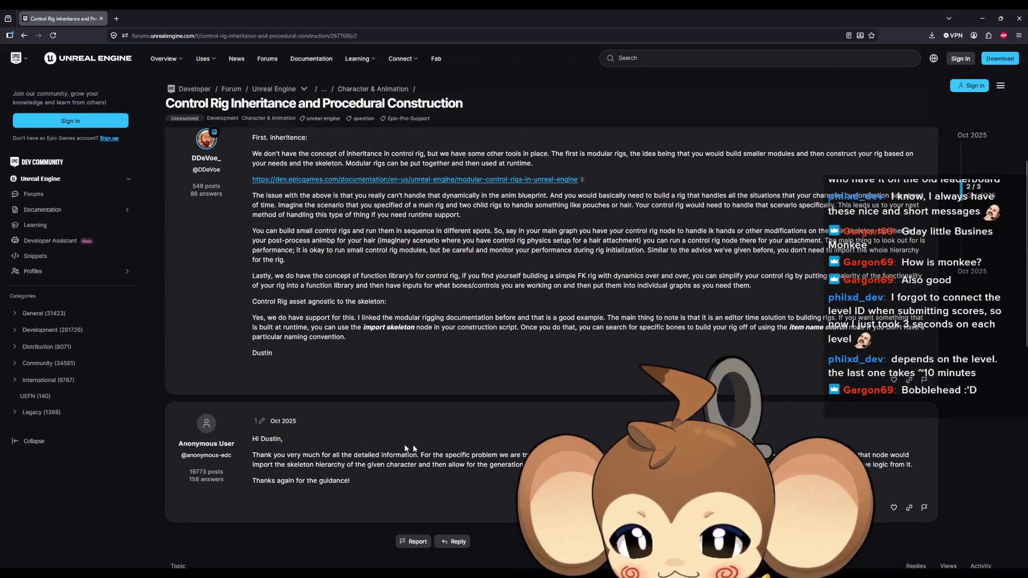
mouse_move(388, 455)
left_mouse_down()
mouse_move(589, 465)
mouse_move(642, 456)
left_mouse_up()
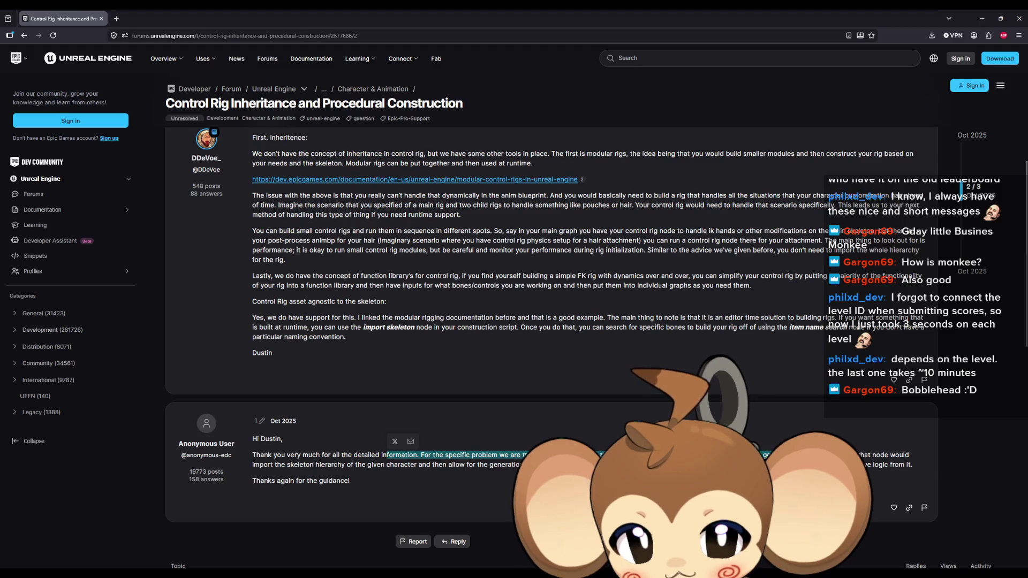
left_click(883, 488)
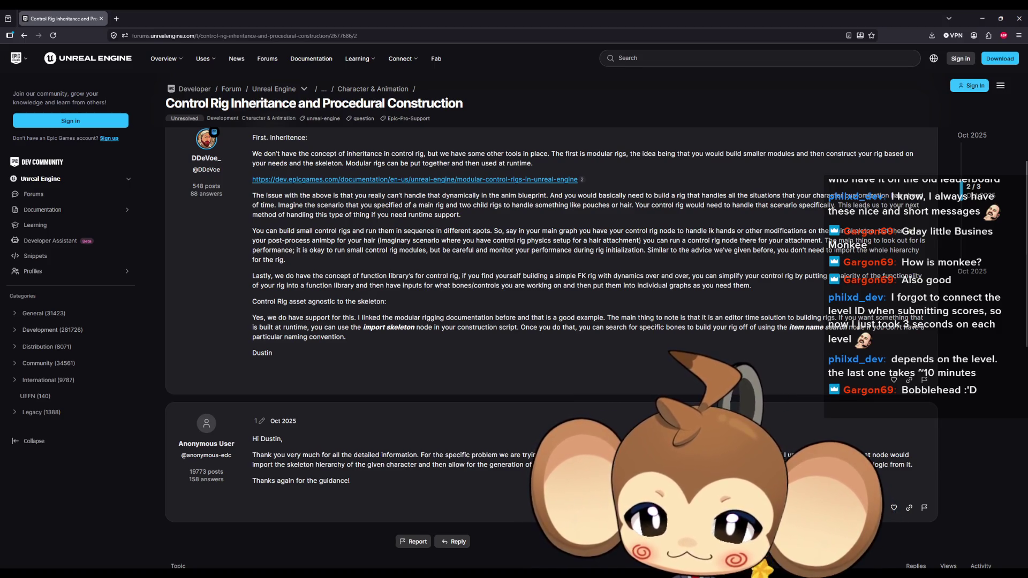
scroll(585, 352, "down", 3)
scroll(585, 352, "down", 1)
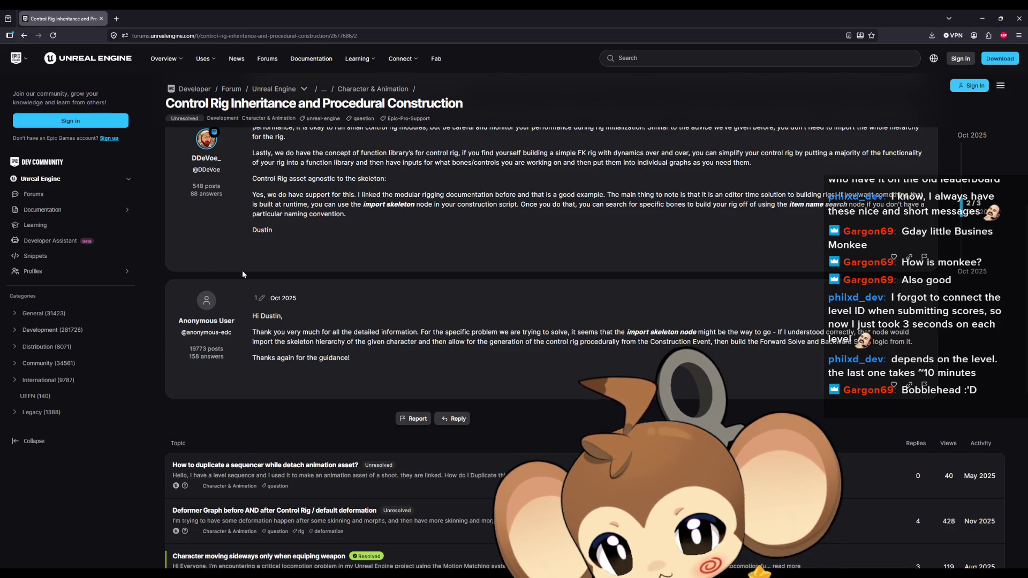
mouse_move(407, 573)
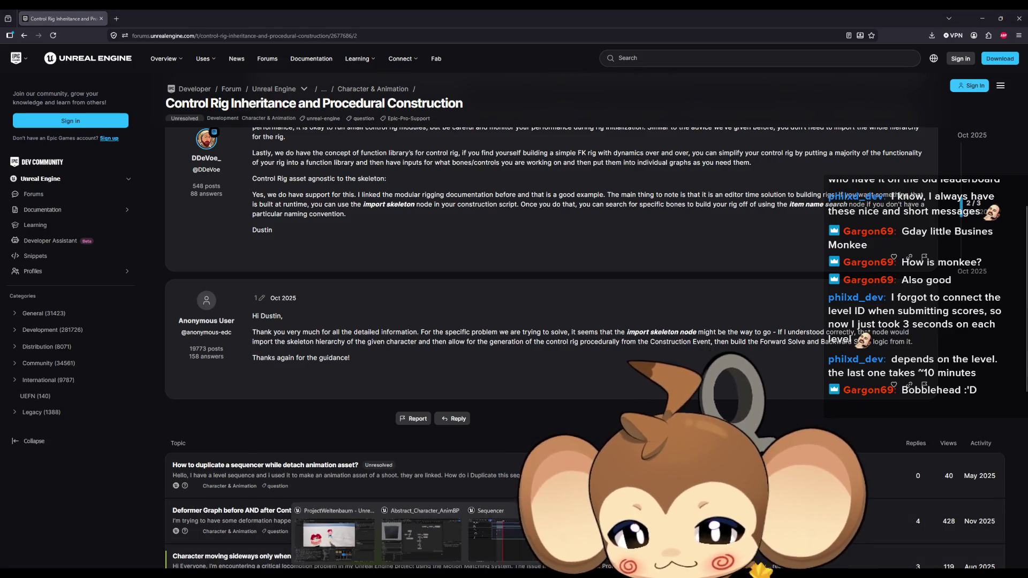
left_click(422, 537)
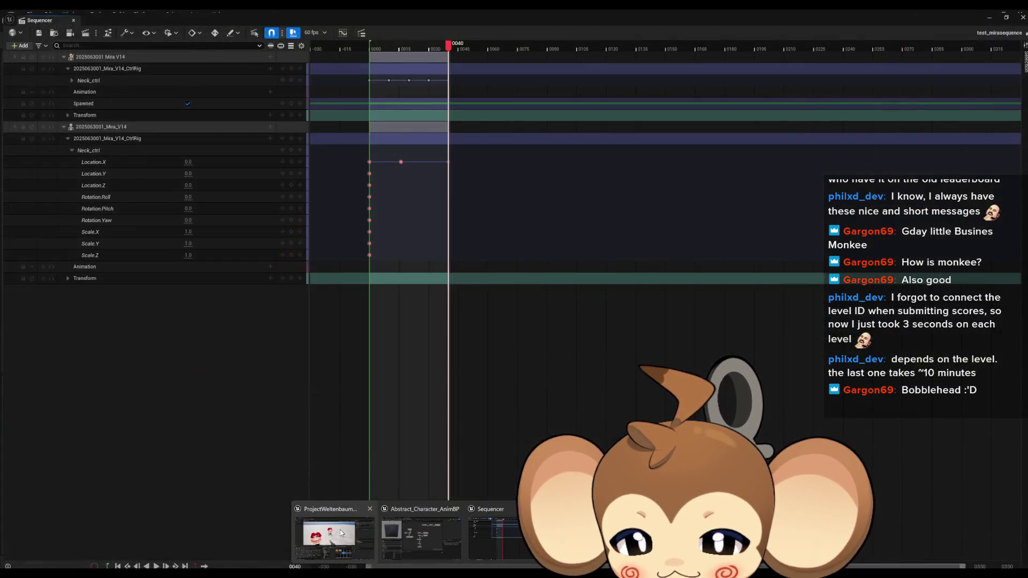
left_click(340, 533)
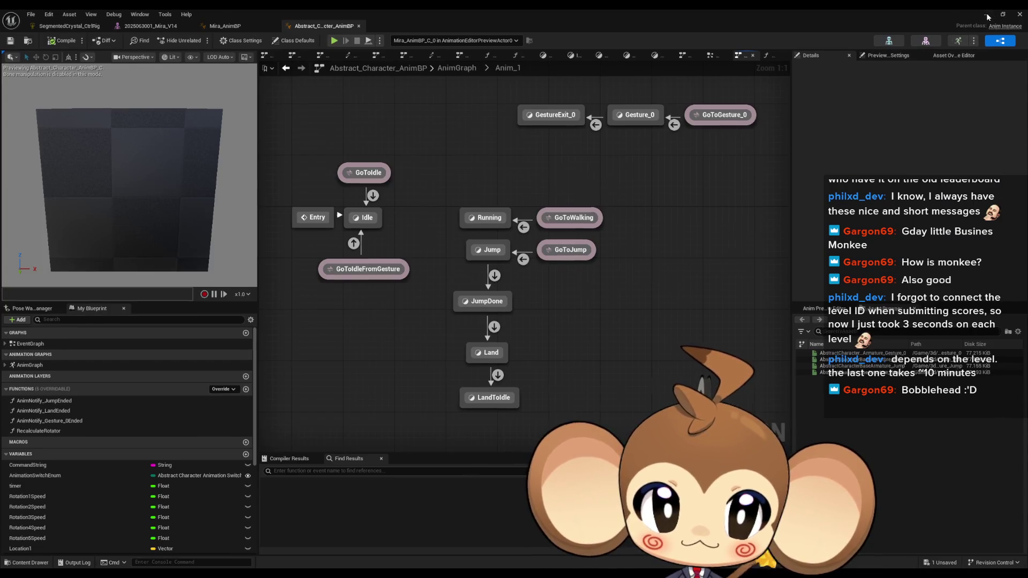
left_click(986, 13)
right_click(628, 432)
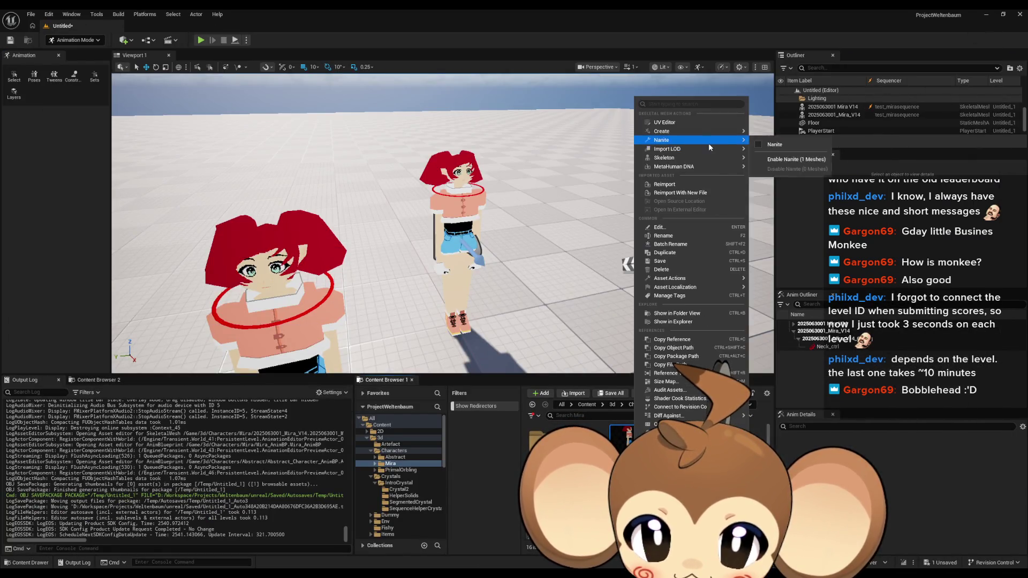
mouse_move(685, 161)
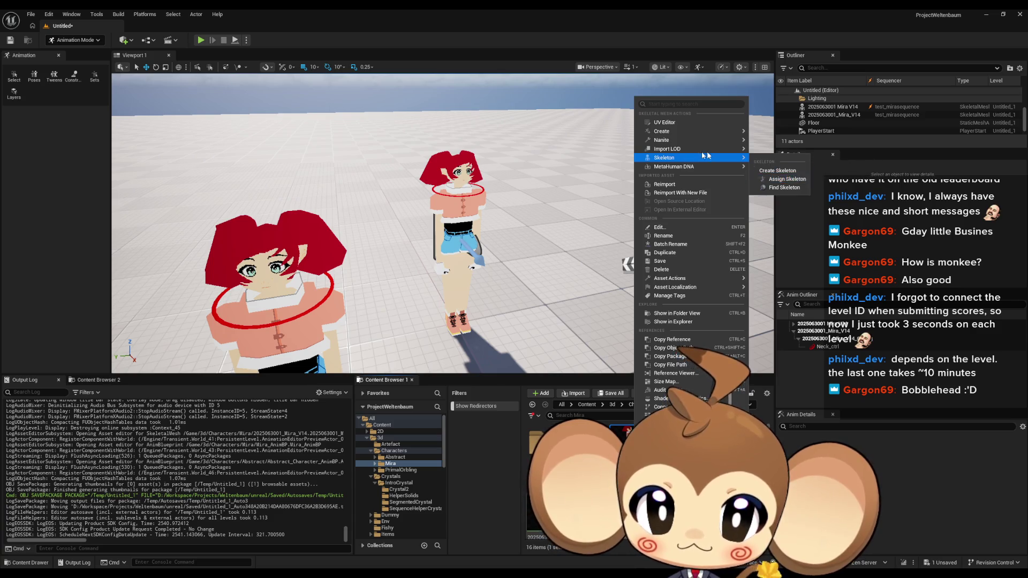
mouse_move(690, 131)
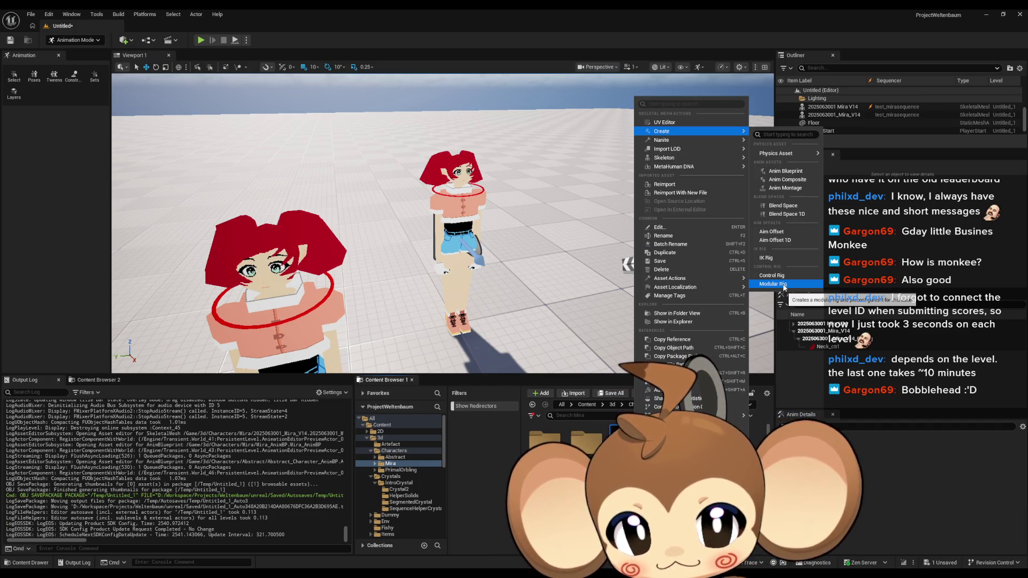
left_click(783, 286)
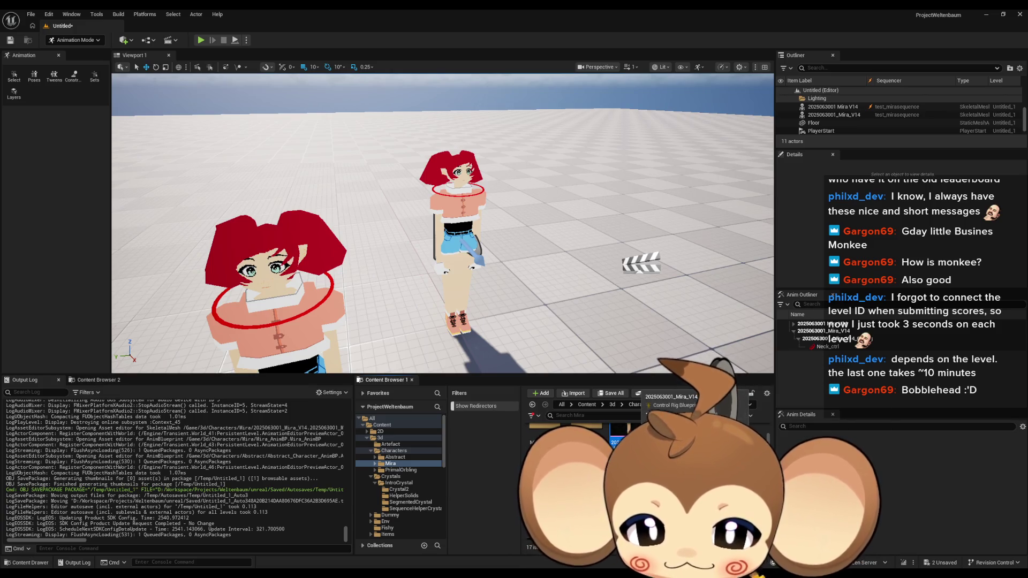
double_click(617, 429)
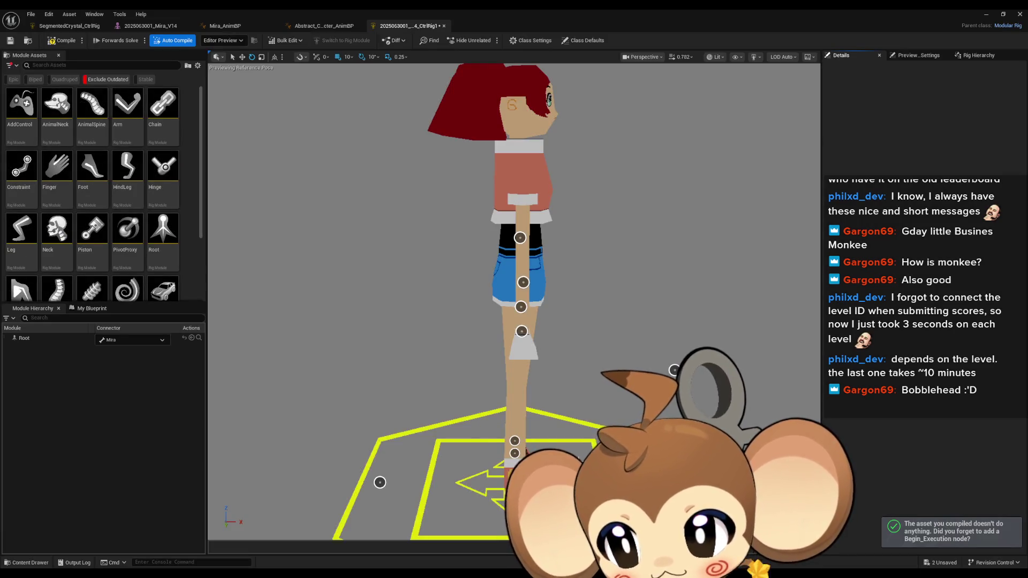
- Orbit to face the character and drop a Neck module onto it
left_click_drag(449, 257, 385, 260)
left_click_drag(589, 278, 625, 281)
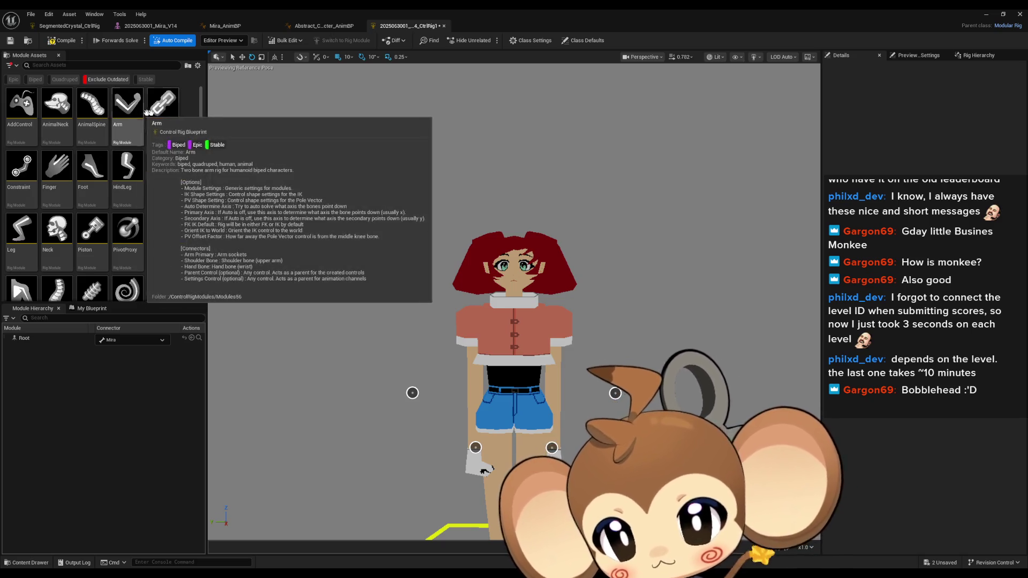
mouse_move(169, 113)
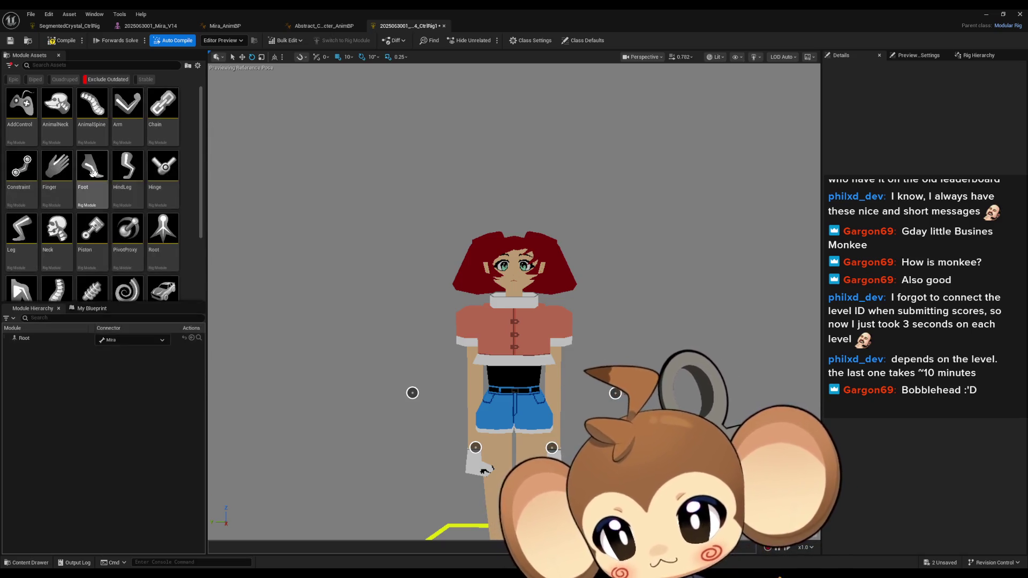
scroll(126, 177, "down", 1)
scroll(127, 177, "down", 1)
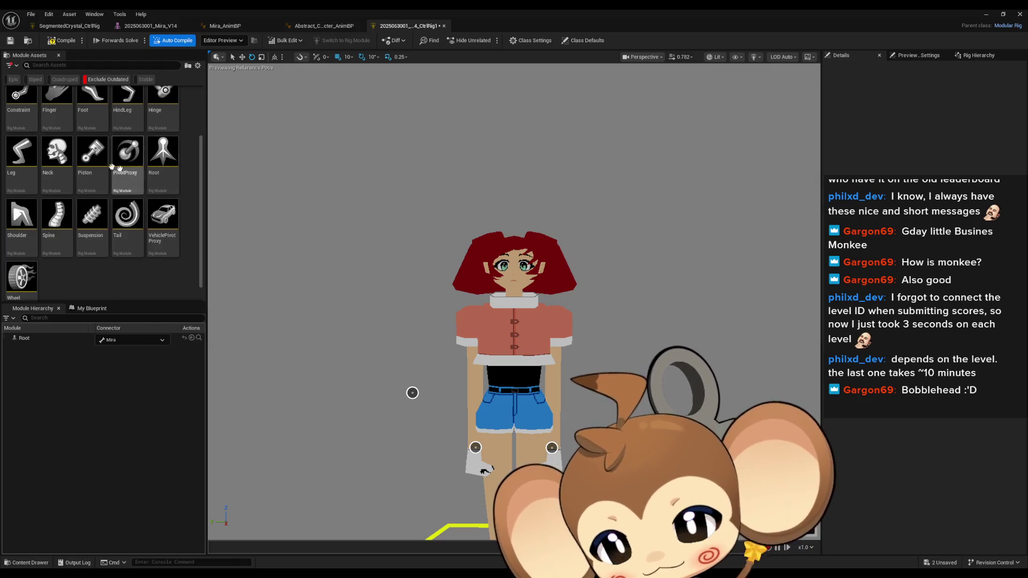
mouse_move(51, 149)
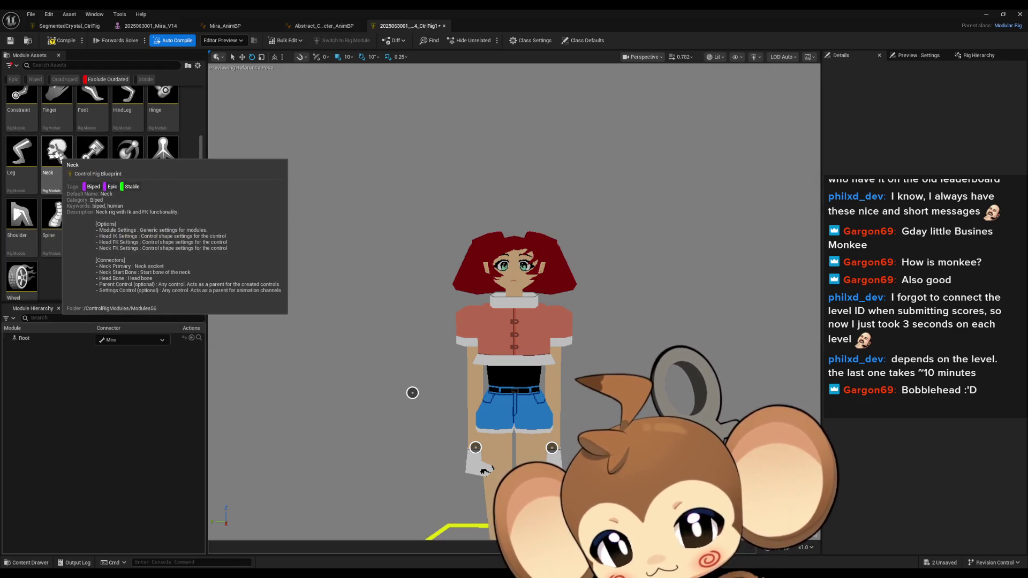
left_click(56, 155)
mouse_move(56, 154)
left_mouse_down()
mouse_move(517, 302)
mouse_move(578, 305)
mouse_move(696, 284)
left_mouse_up()
- Inspect the Neck module's socket, start bone and settings connector lists without choosing, then close CtrlRig1
scroll(521, 310, "down", 3)
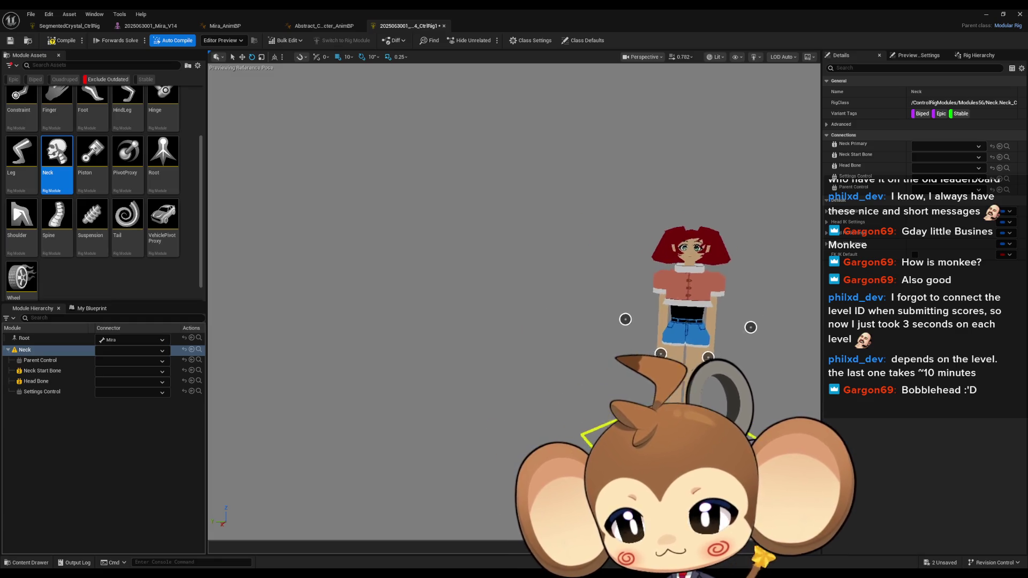
left_click_drag(494, 319, 399, 319)
left_click(146, 349)
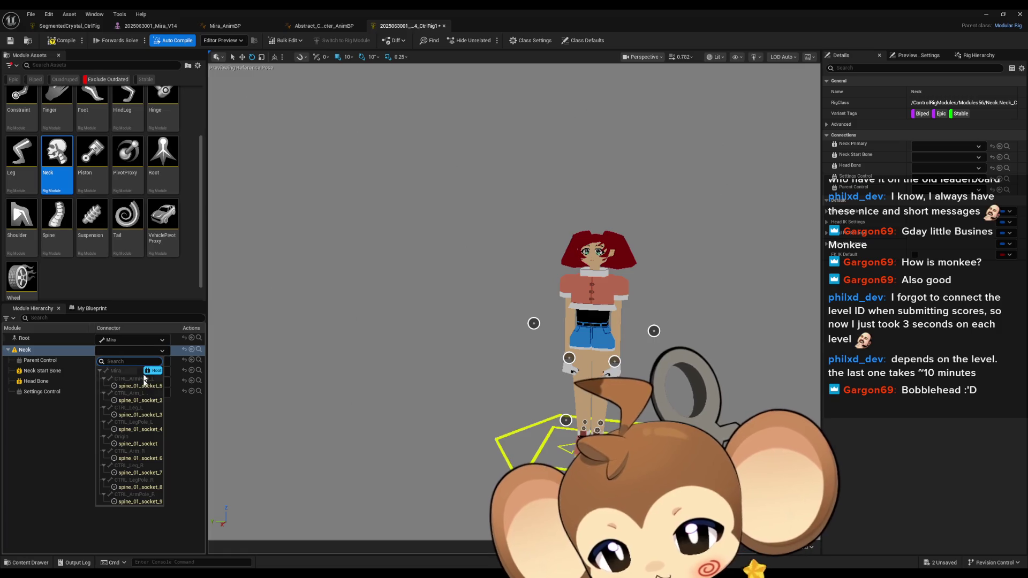
left_click(95, 396)
left_click(60, 371)
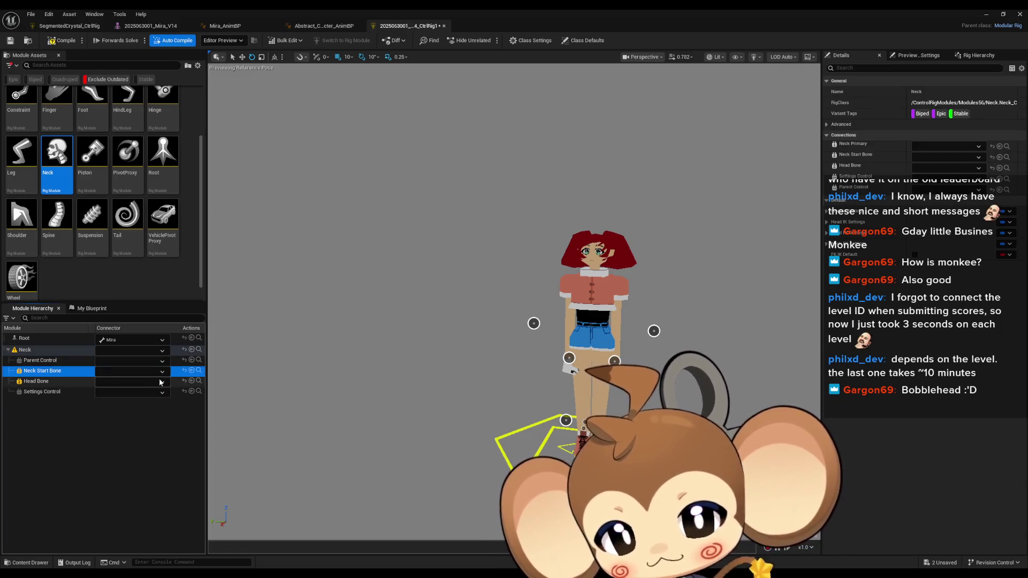
left_click(163, 371)
left_click(149, 384)
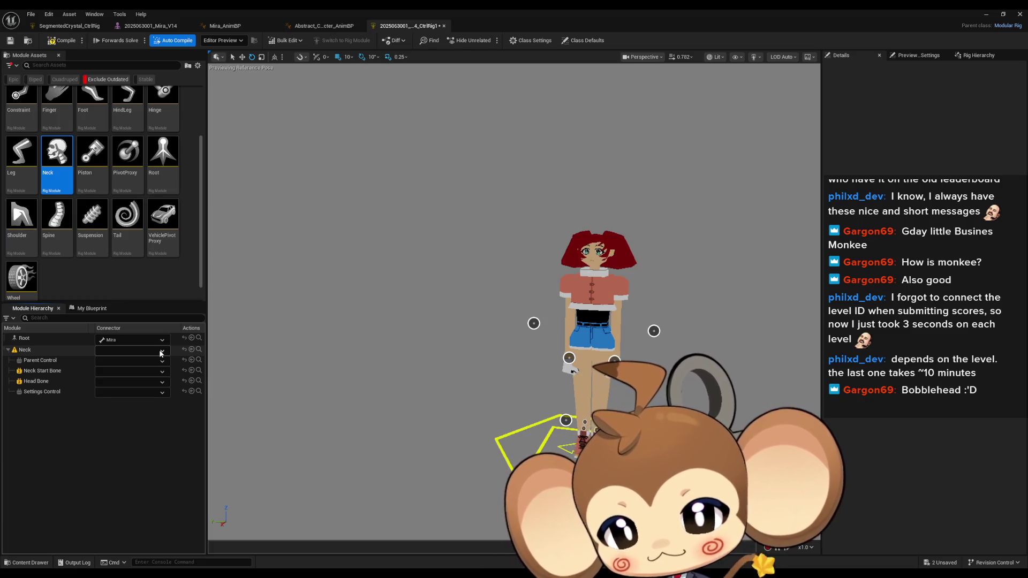
left_click(165, 393)
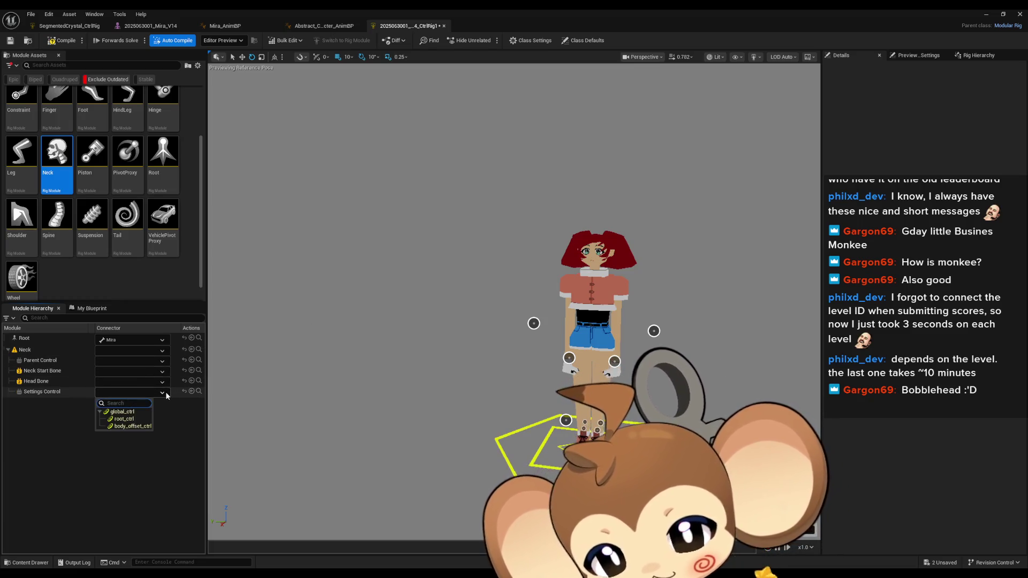
left_click(165, 392)
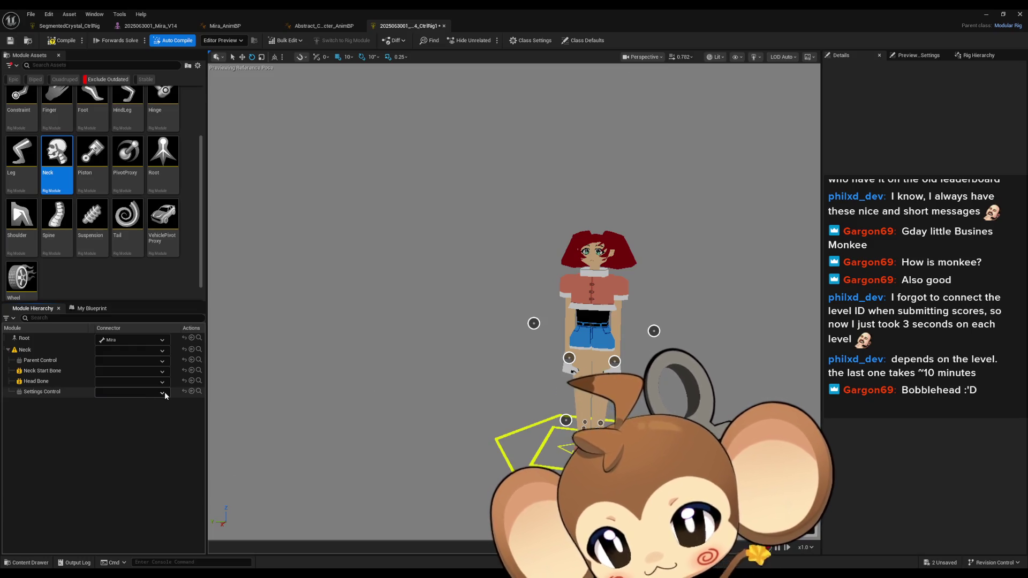
left_click(444, 26)
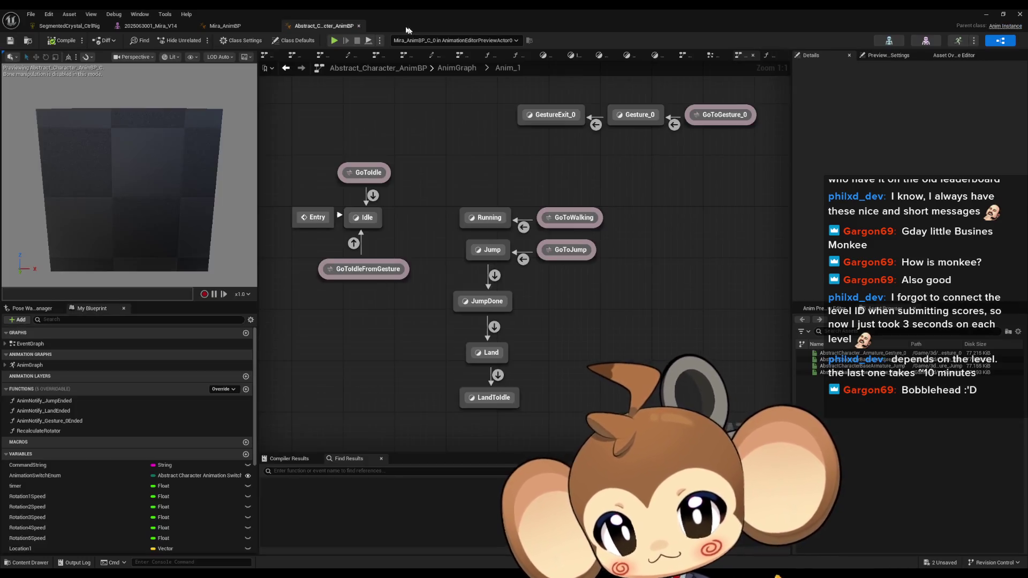
left_click_drag(439, 14, 496, 166)
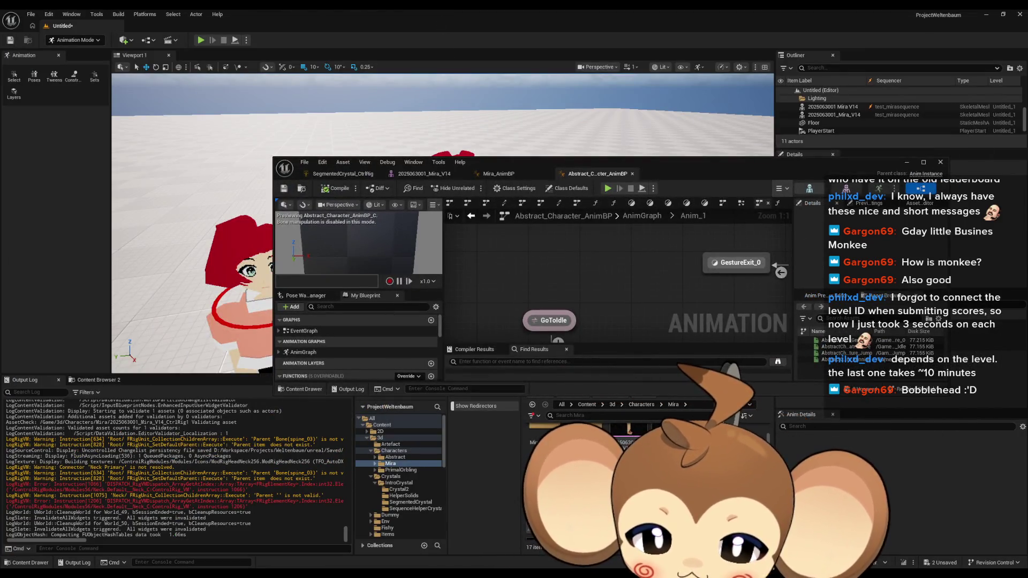
key("Delete")
left_click(493, 423)
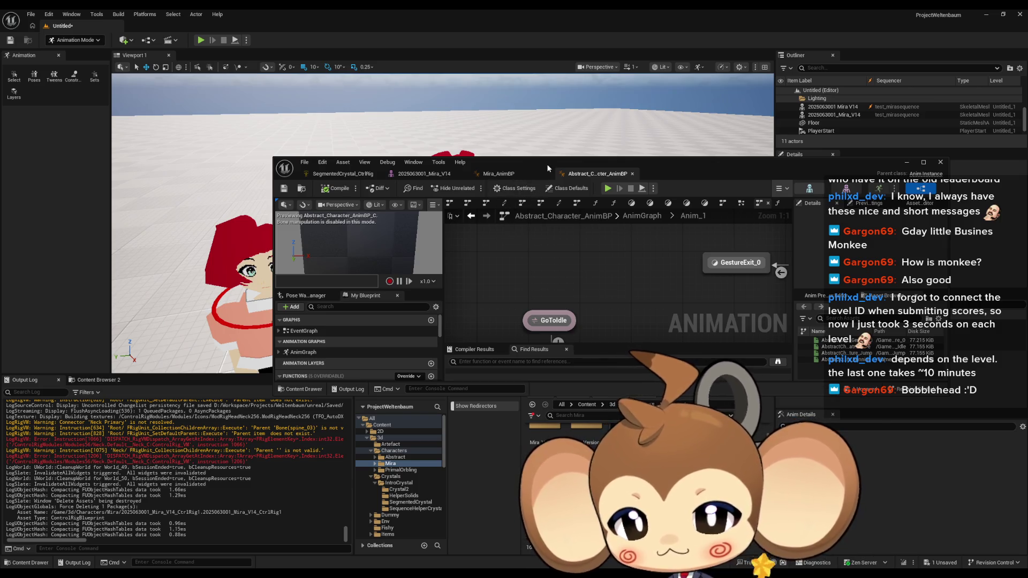
- Maximize the Abstract_Character_AnimBP editor and open the Idle state graph
left_click_drag(548, 164, 504, 156)
double_click(503, 158)
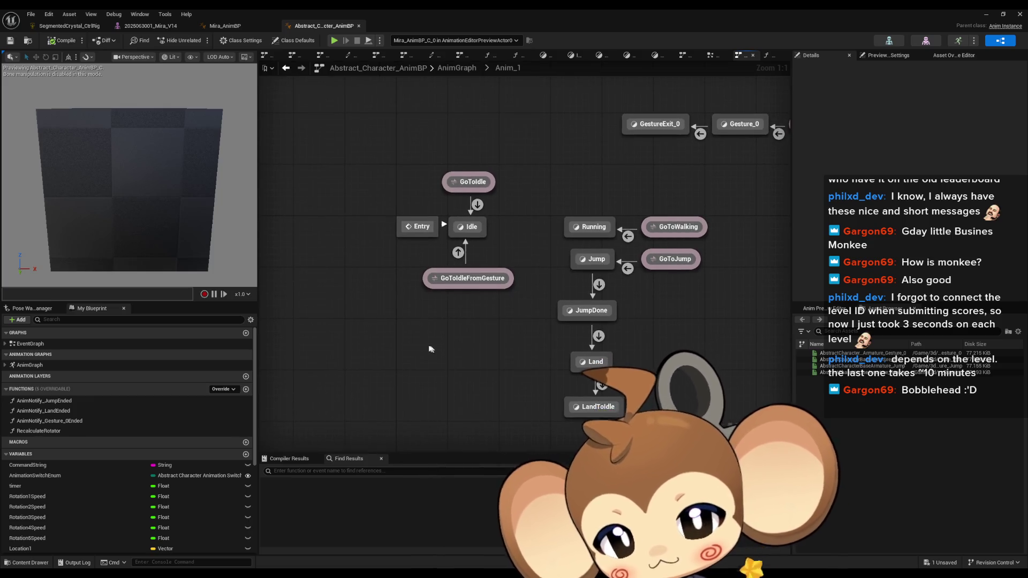
right_click(390, 332)
left_click(360, 289)
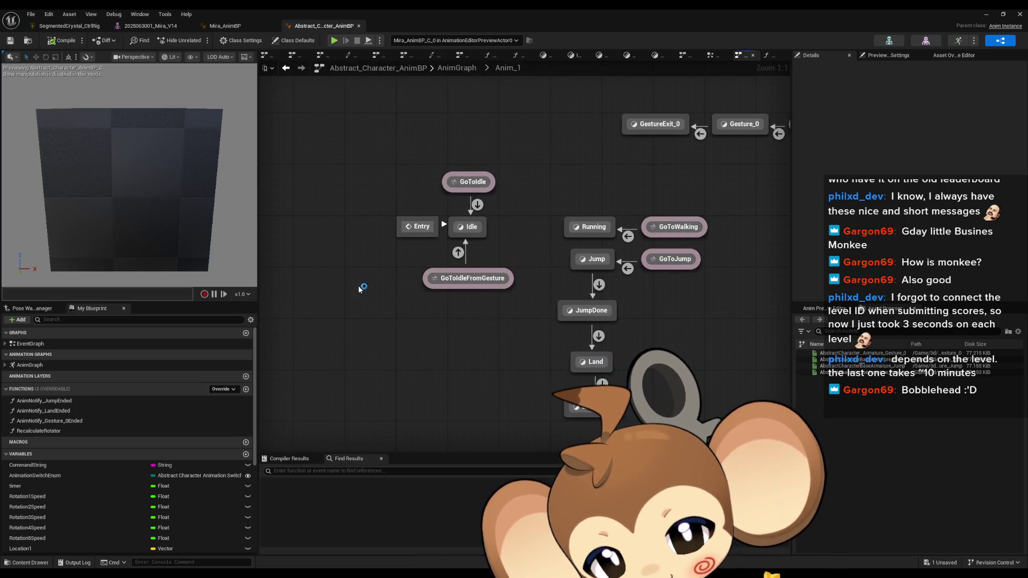
double_click(470, 226)
- Add a 'control rig' node to the Idle graph and place it below the pose nodes
right_click(371, 331)
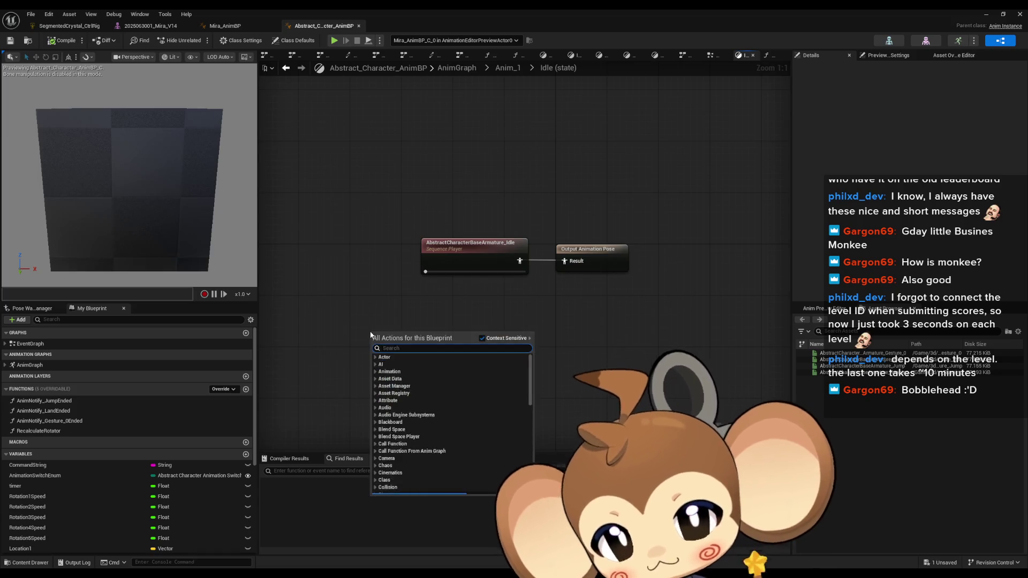
type("control")
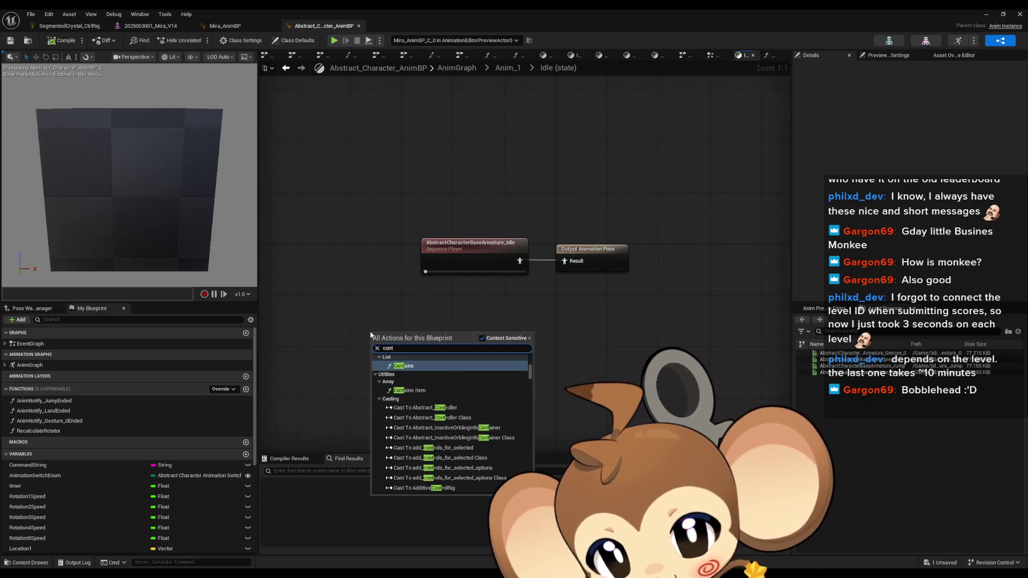
type(" rig")
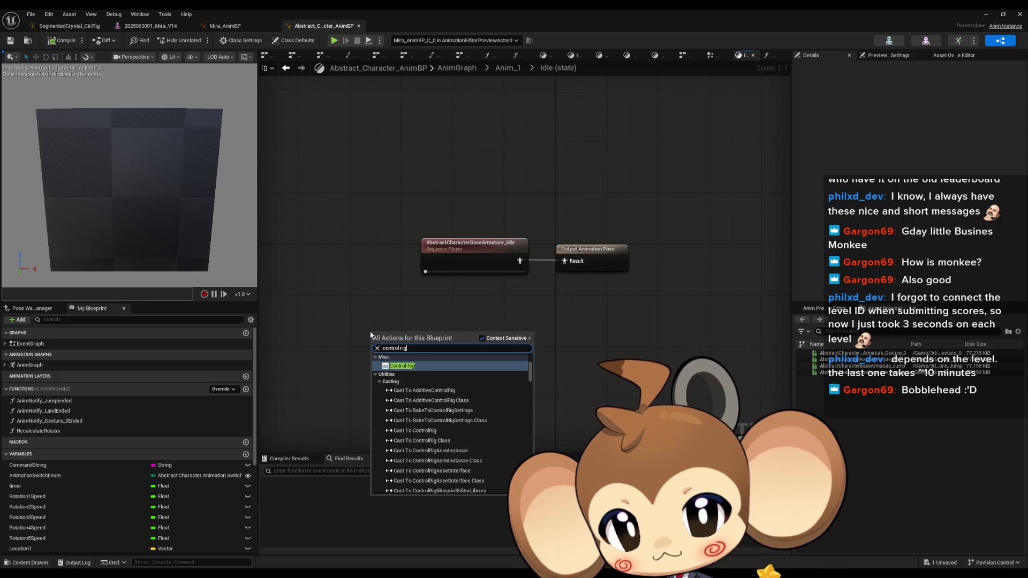
key("Return")
left_click_drag(370, 332, 454, 319)
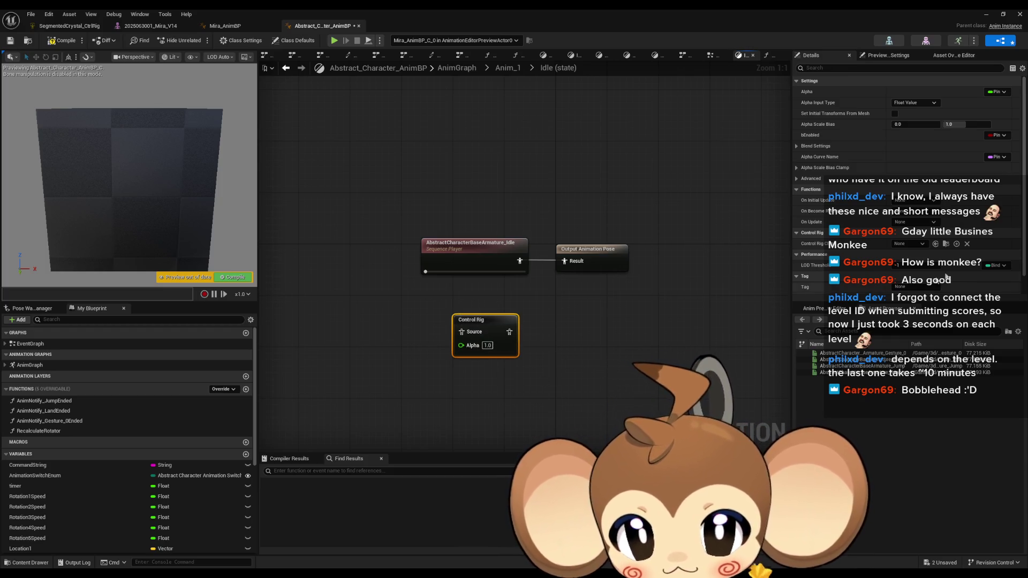
scroll(921, 285, "down", 1)
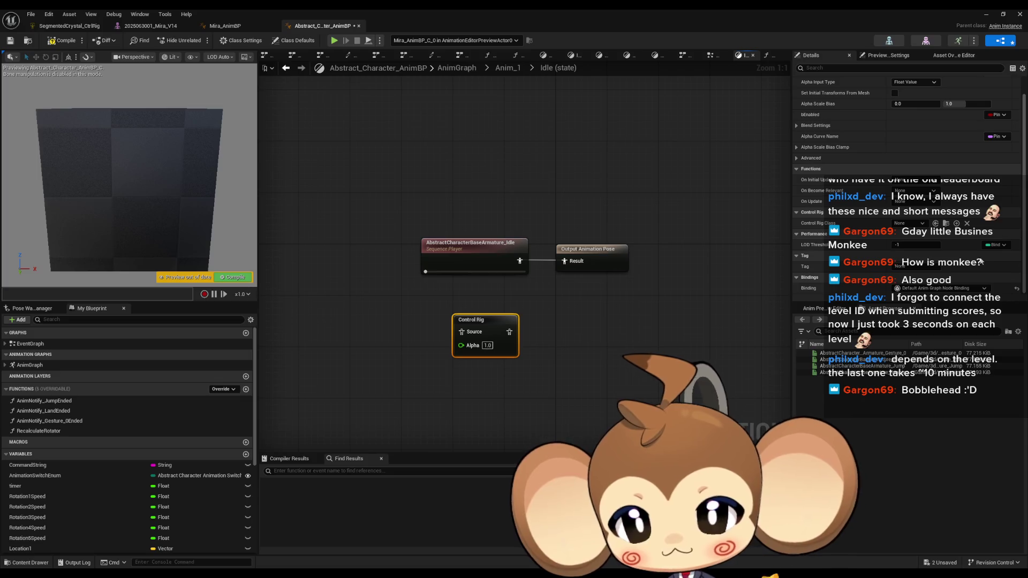
scroll(132, 459, "down", 3)
scroll(130, 455, "down", 1)
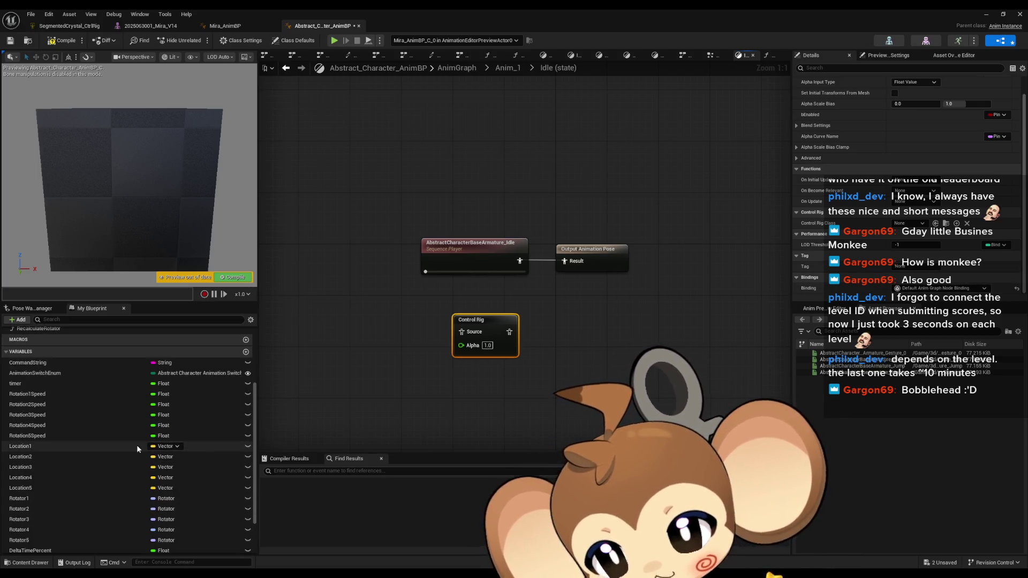
- Add a NewVar variable typed as Control Rig and place its getter left of the Control Rig node
left_click(246, 355)
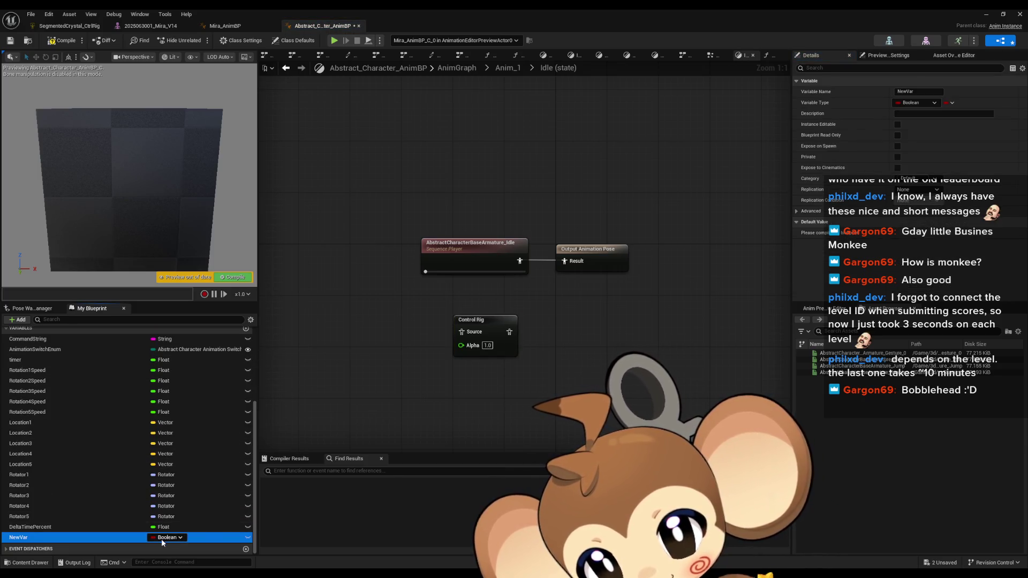
left_click(161, 537)
type("con rig")
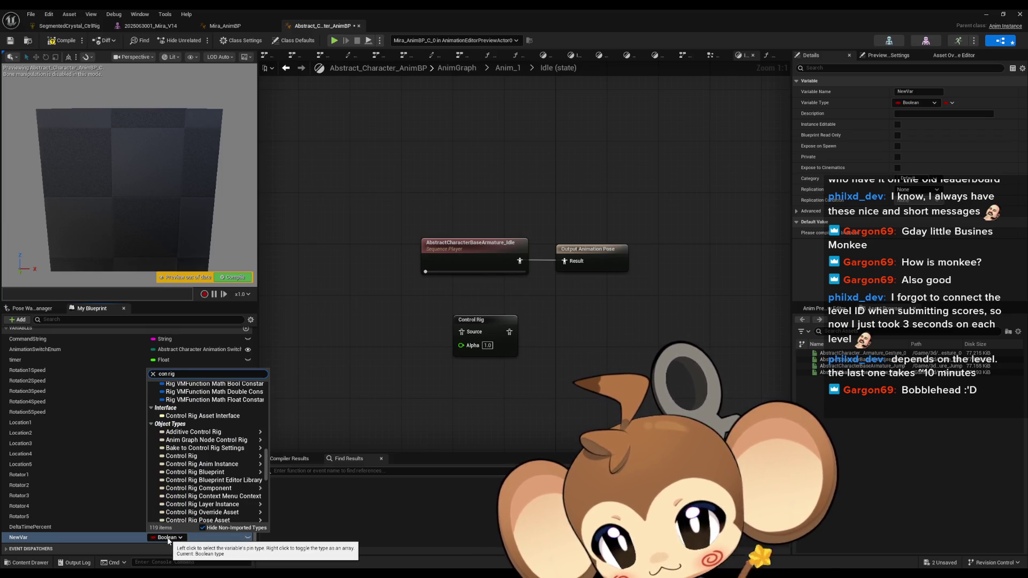
mouse_move(209, 520)
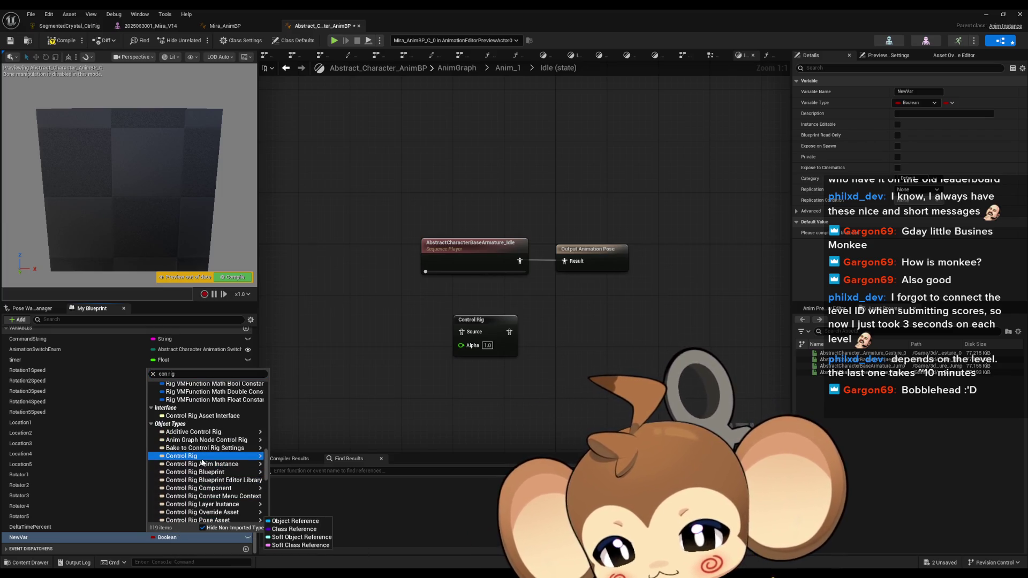
left_click(281, 459)
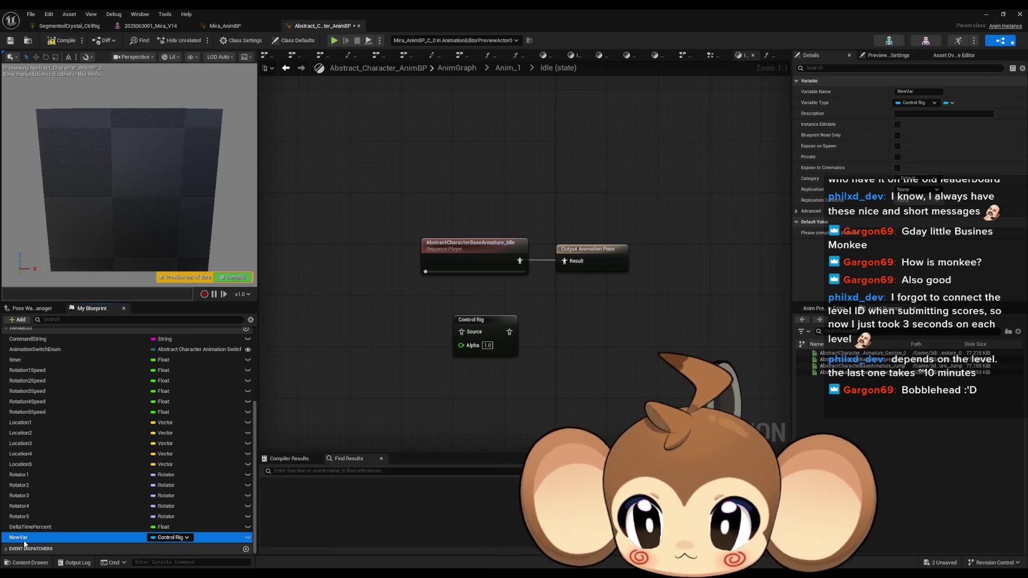
left_click_drag(35, 542, 354, 335)
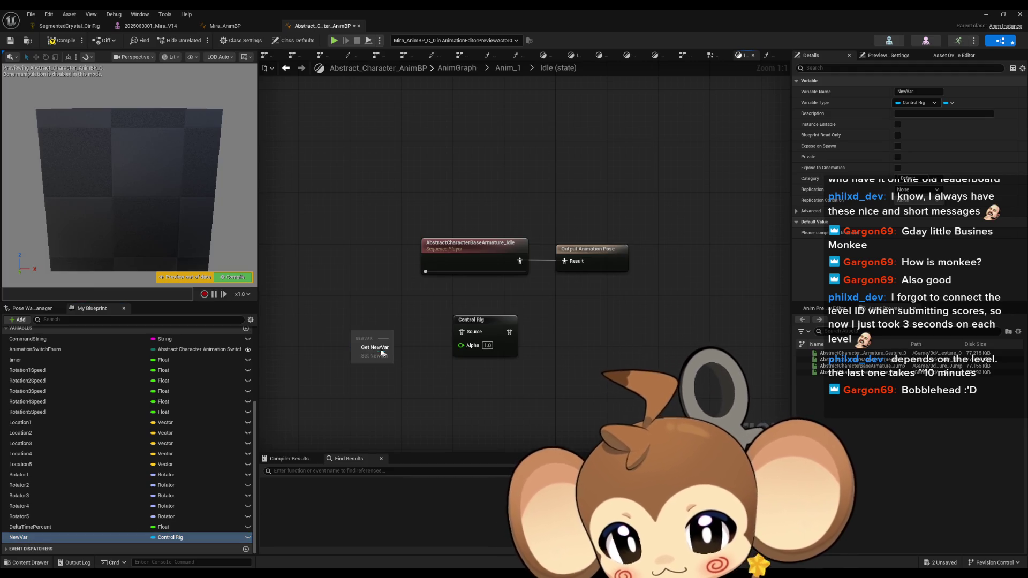
left_click(366, 341)
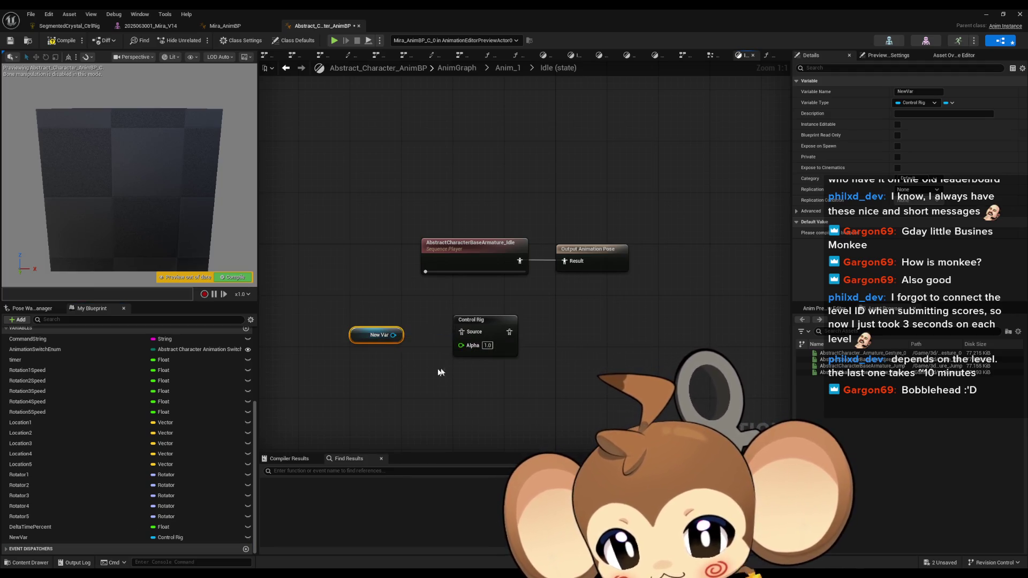
left_click_drag(373, 339, 335, 345)
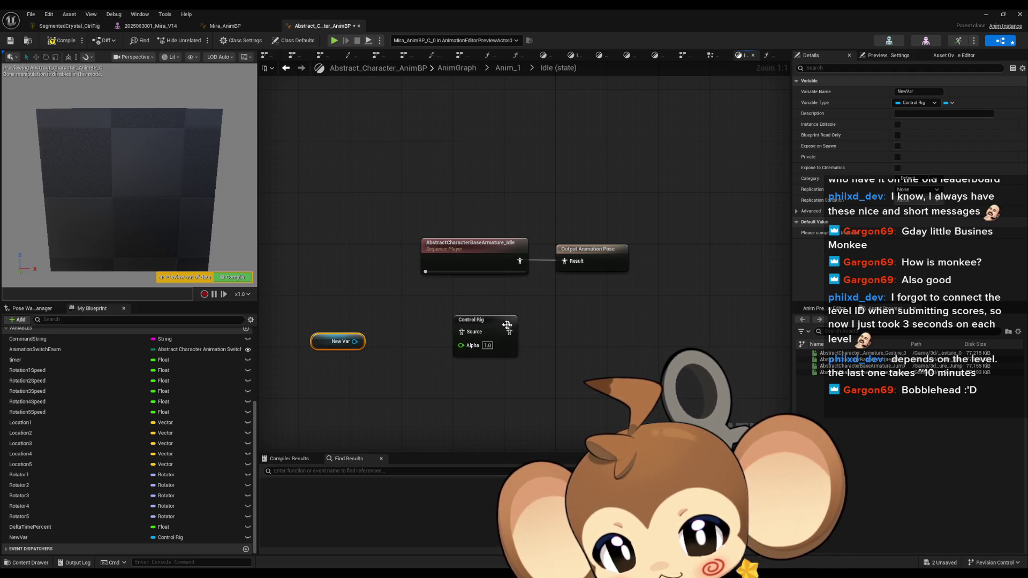
- Change NewVar's type to a Control Rig class reference and confirm the type change
left_click(471, 322)
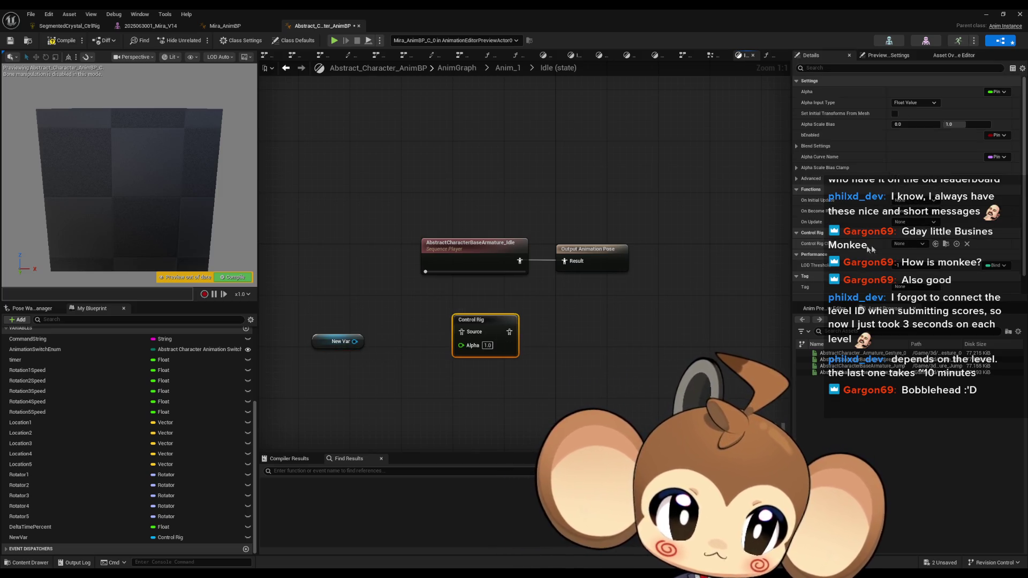
left_click(906, 244)
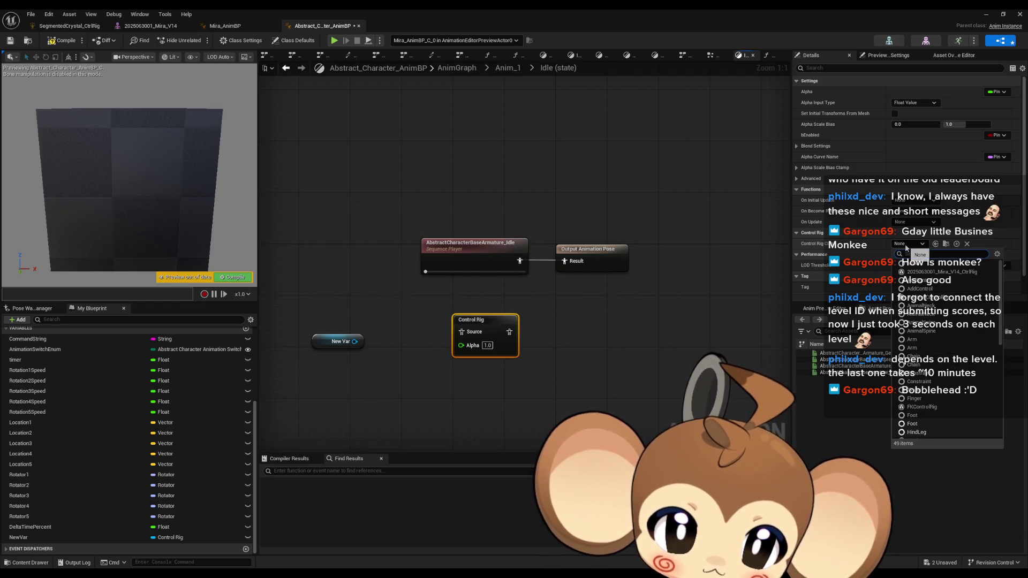
left_click(375, 411)
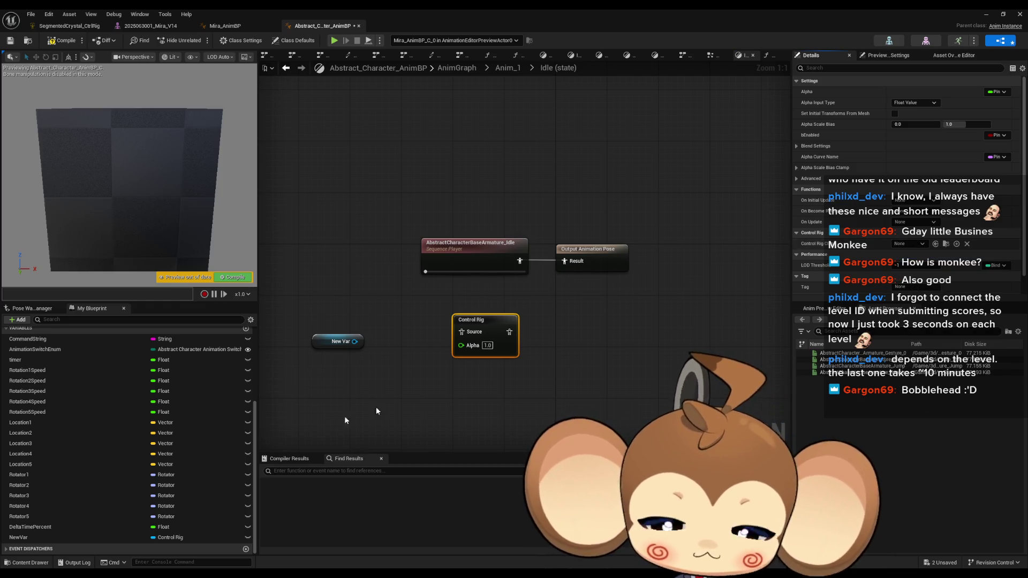
left_click(174, 538)
type("cont")
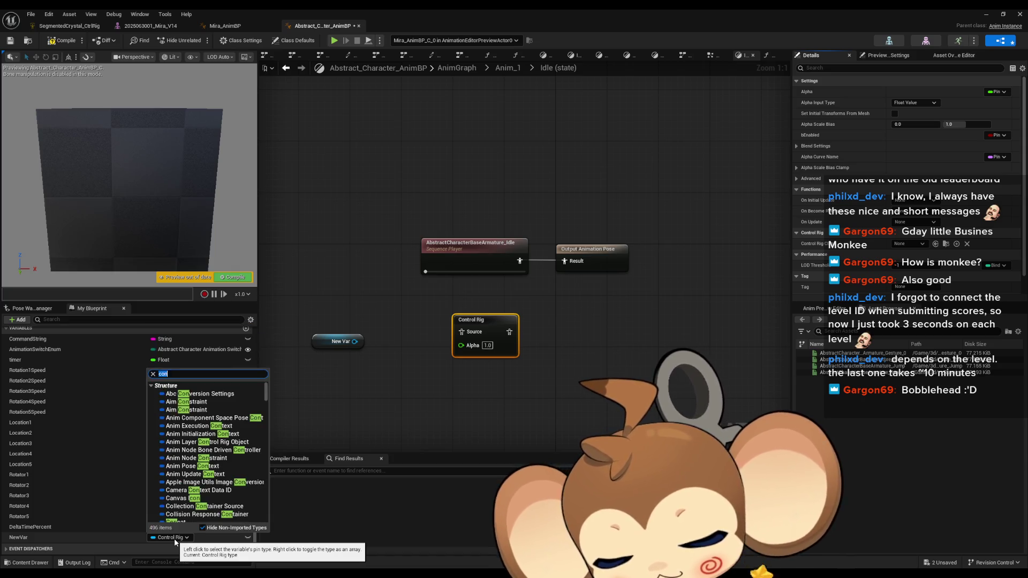
type(" rig")
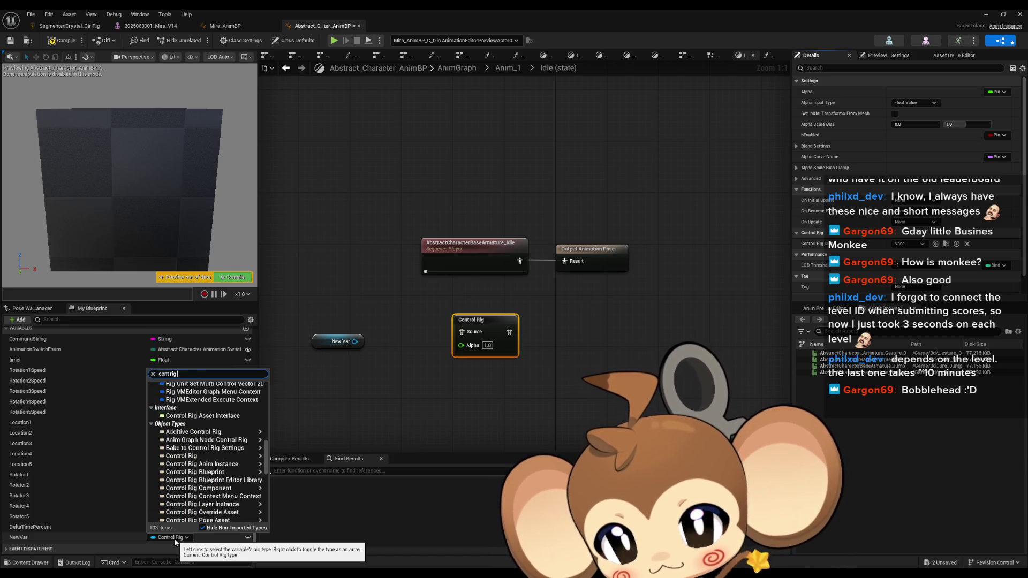
key("BackSpace")
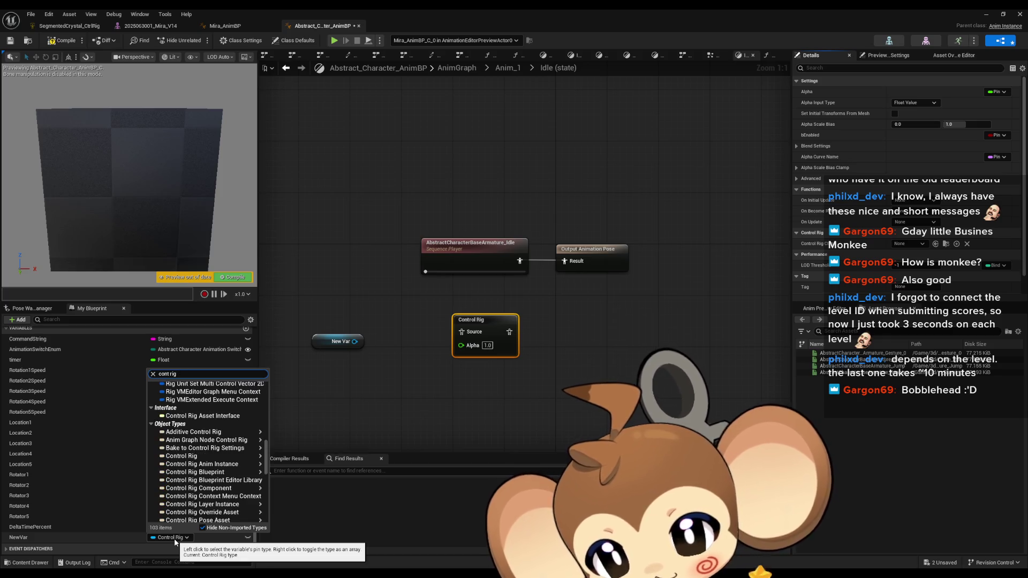
mouse_move(219, 466)
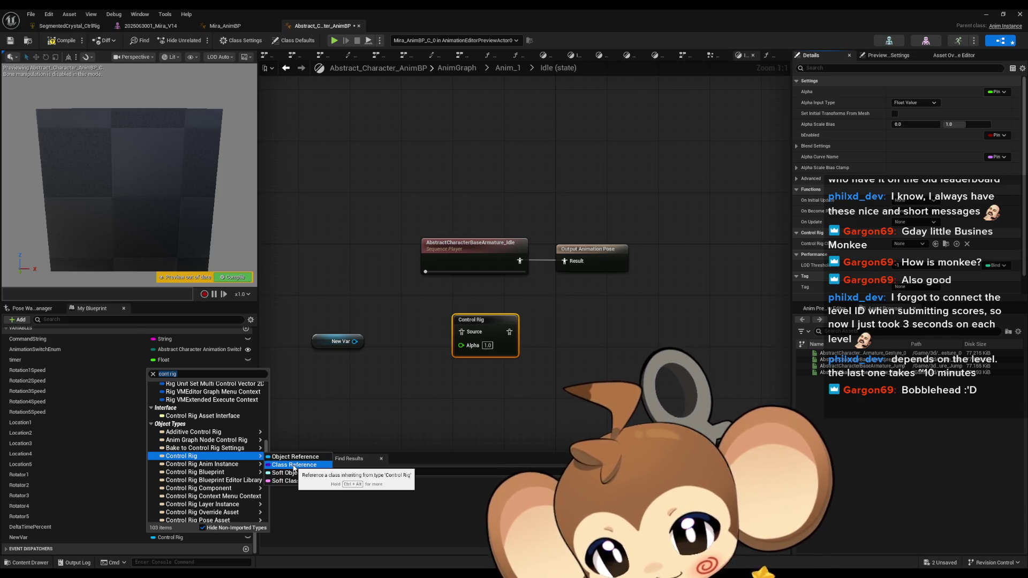
left_click(294, 465)
left_click(549, 310)
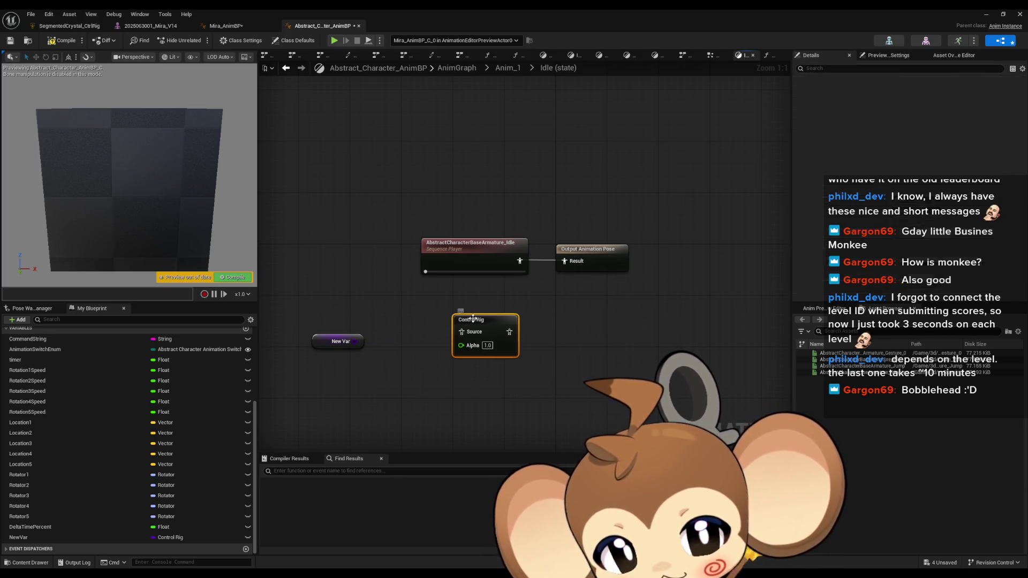
scroll(916, 249, "down", 1)
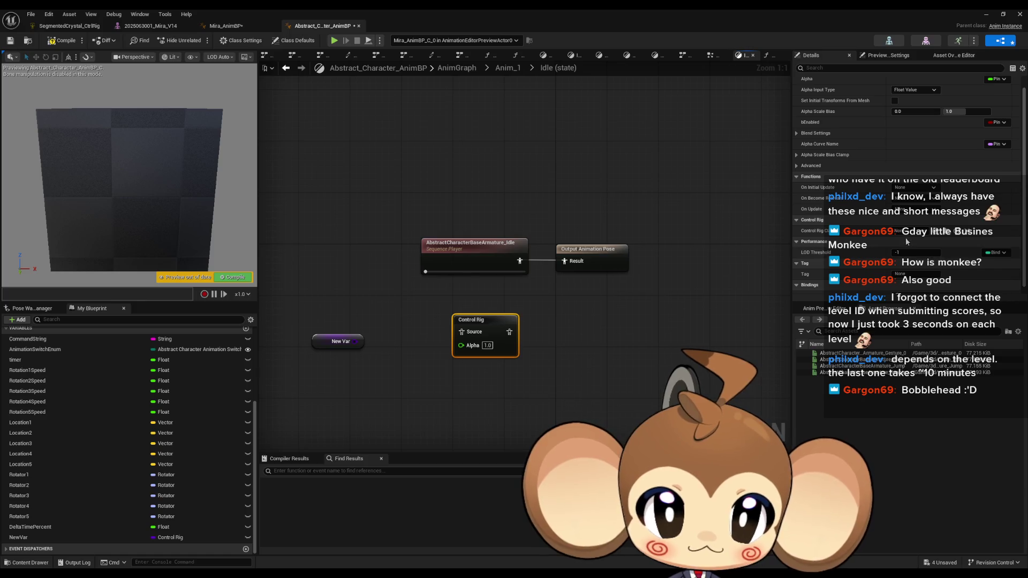
left_click(911, 237)
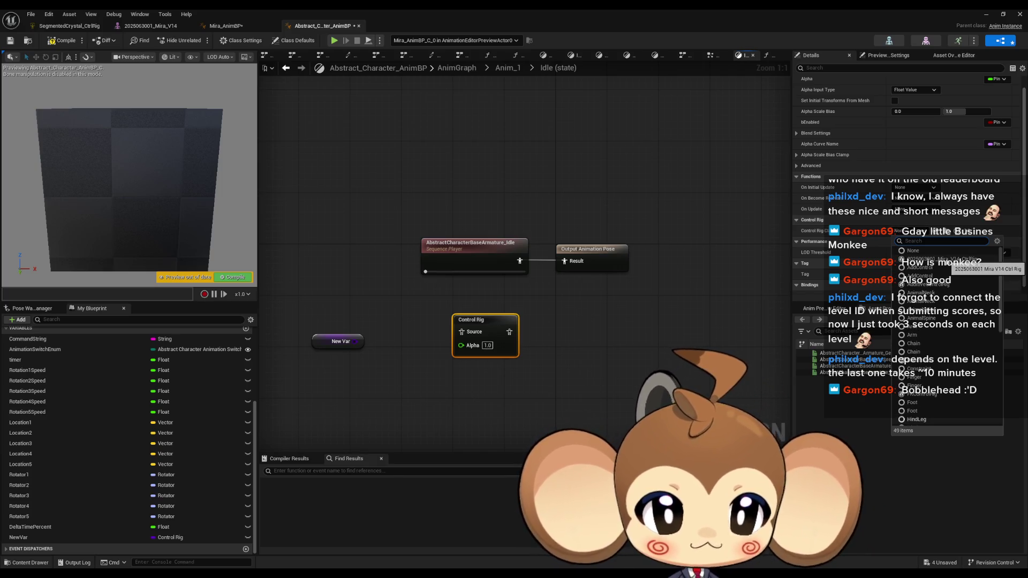
left_click(942, 259)
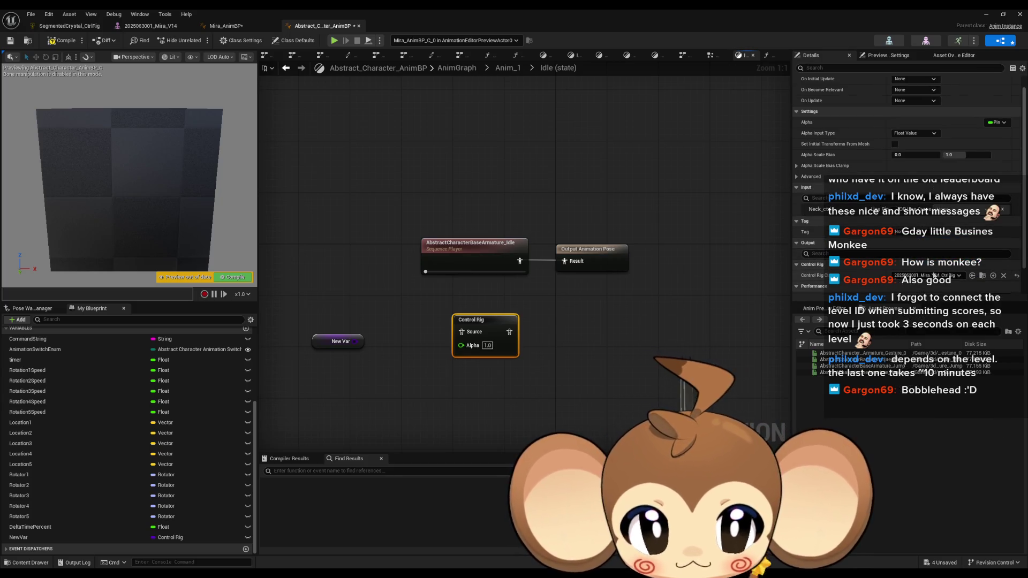
scroll(910, 260, "down", 2)
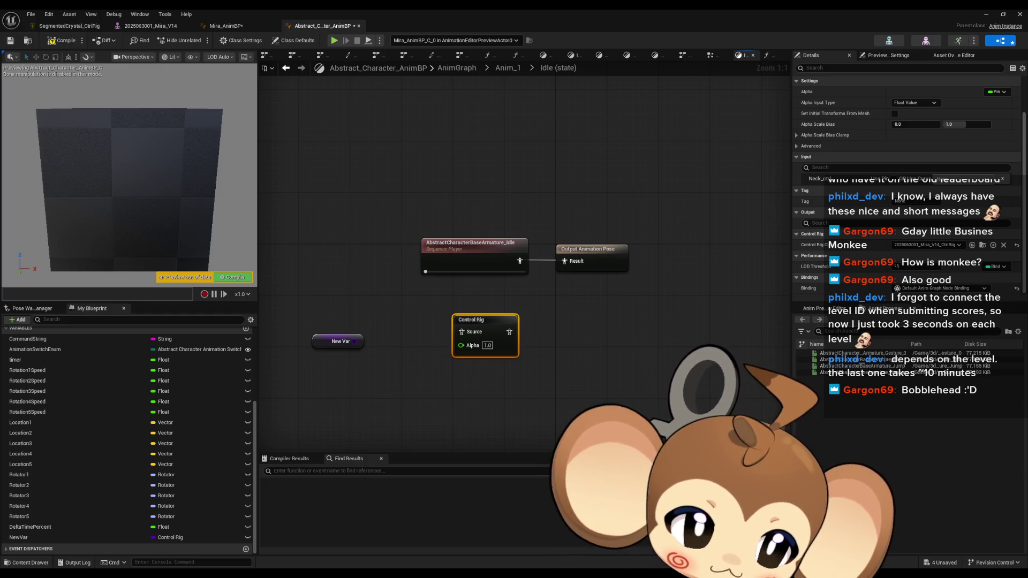
key("alt+Tab")
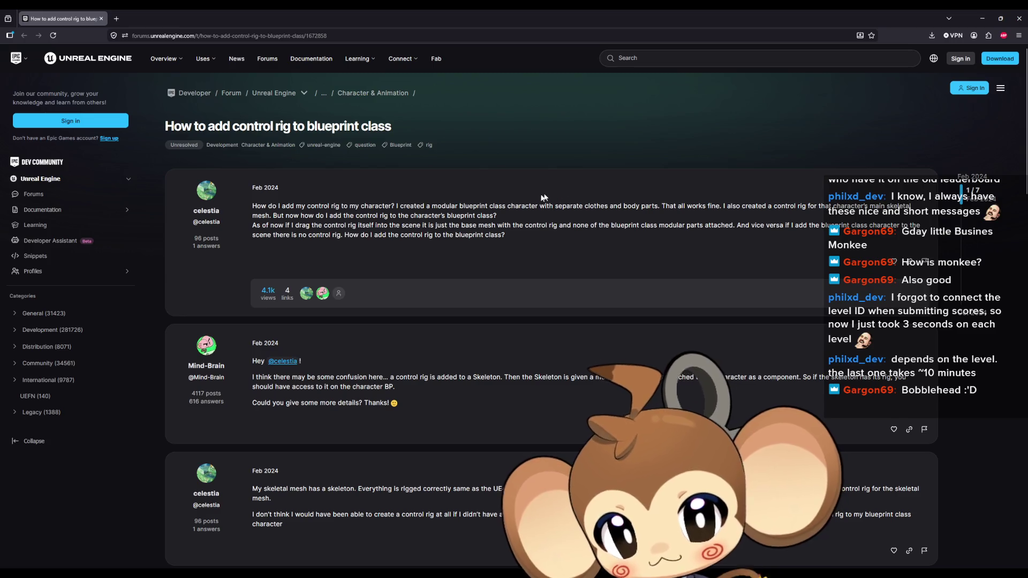
- Read the 'How to add control rig to blueprint class' thread, highlighting phrases and scrolling through the replies
left_click_drag(489, 210, 569, 208)
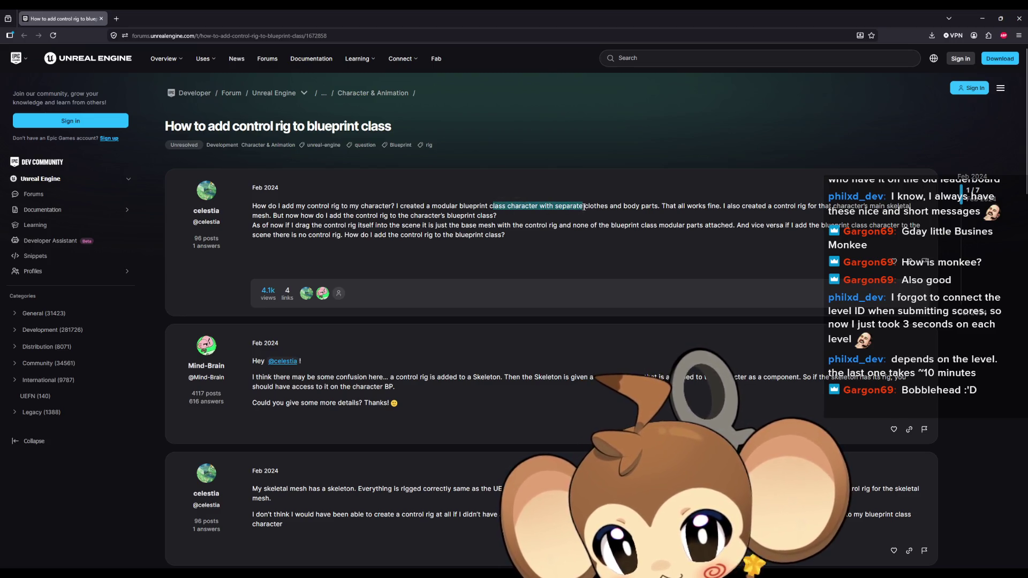
scroll(421, 290, "down", 1)
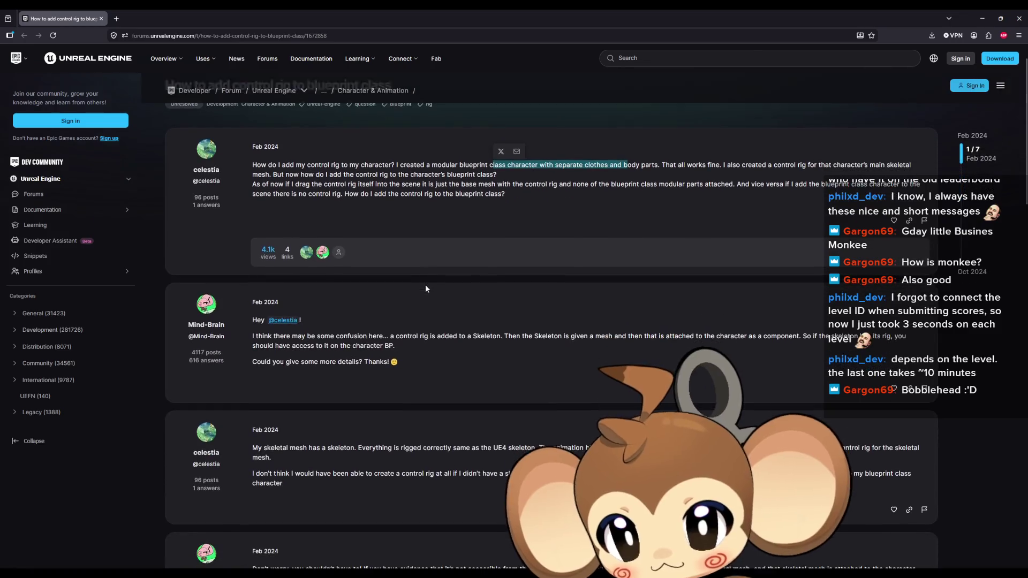
left_click_drag(298, 336, 375, 337)
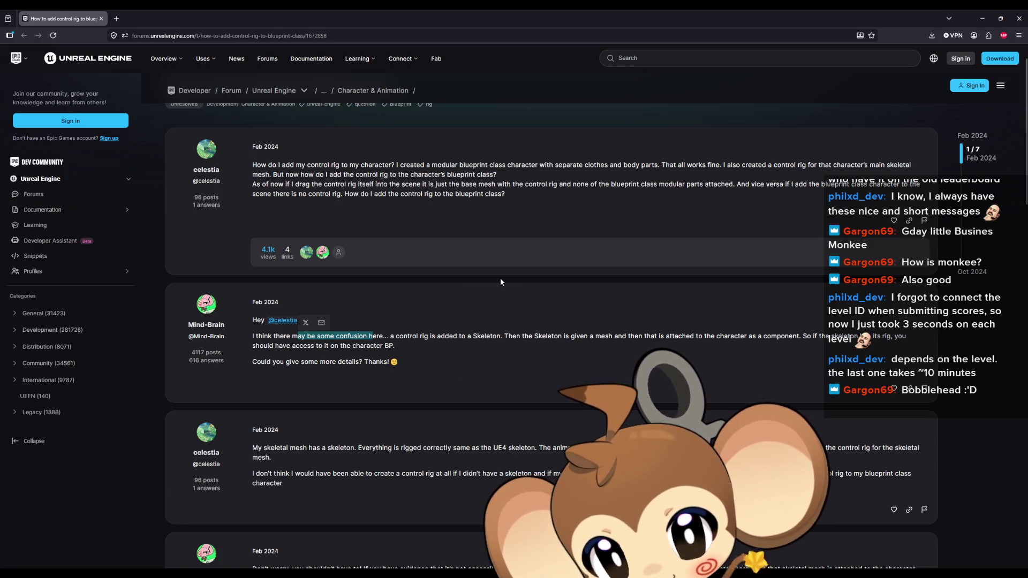
scroll(500, 277, "down", 2)
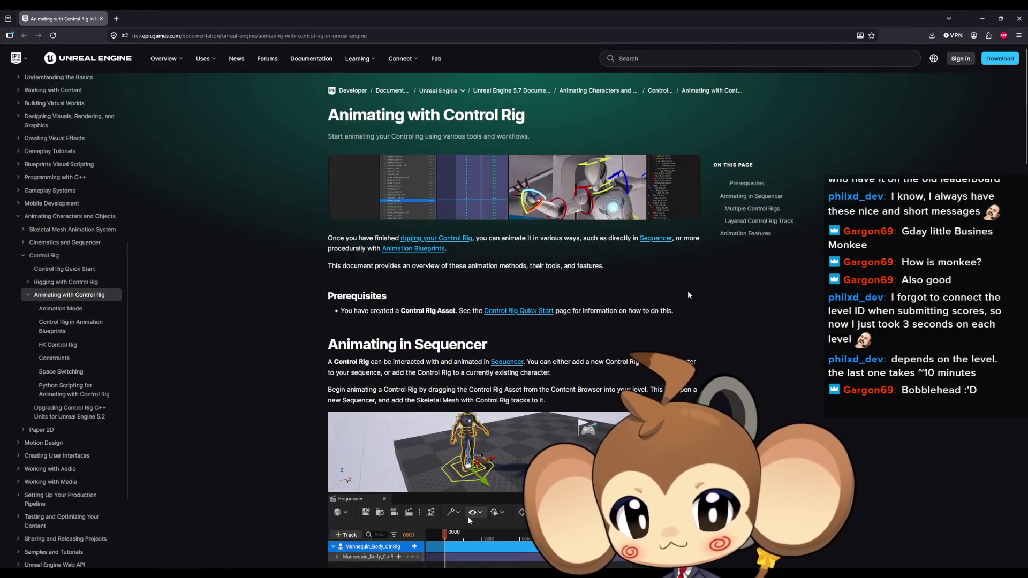
- Scroll through the Sequencer and Layered Control Rig Track sections to Animation Features, then close the browser
scroll(688, 290, "down", 5)
scroll(717, 274, "down", 13)
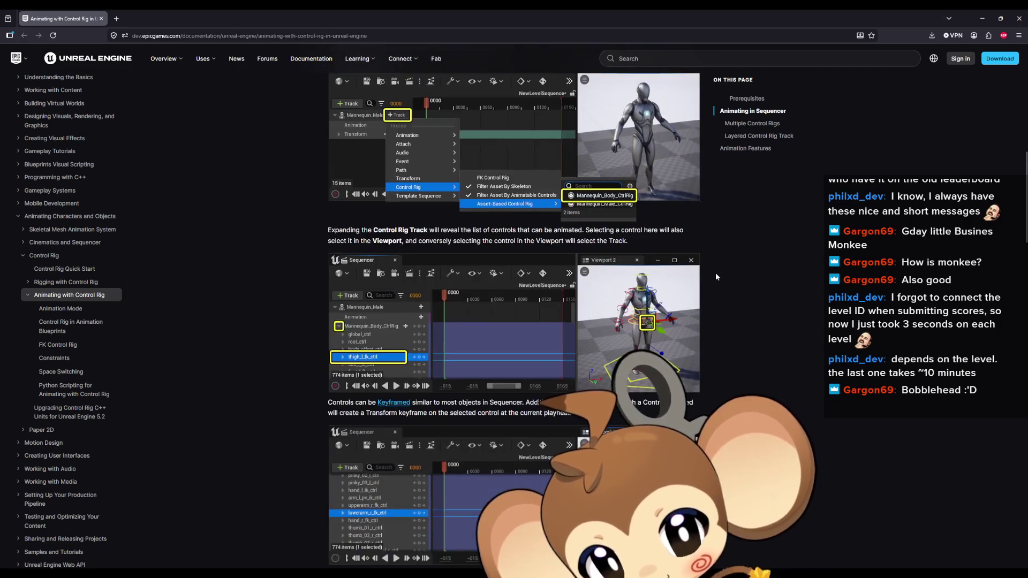
scroll(729, 264, "down", 3)
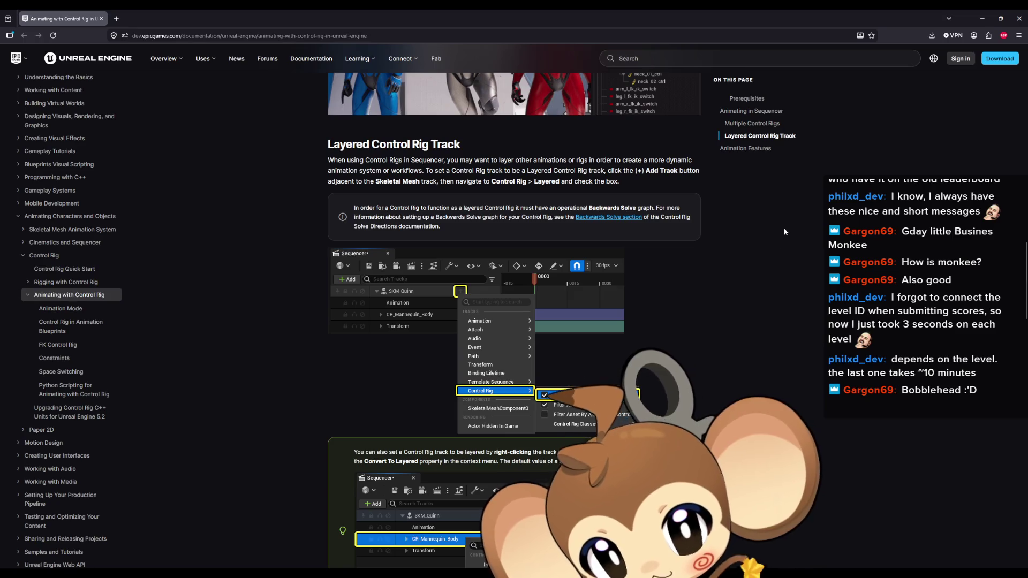
scroll(802, 242, "down", 6)
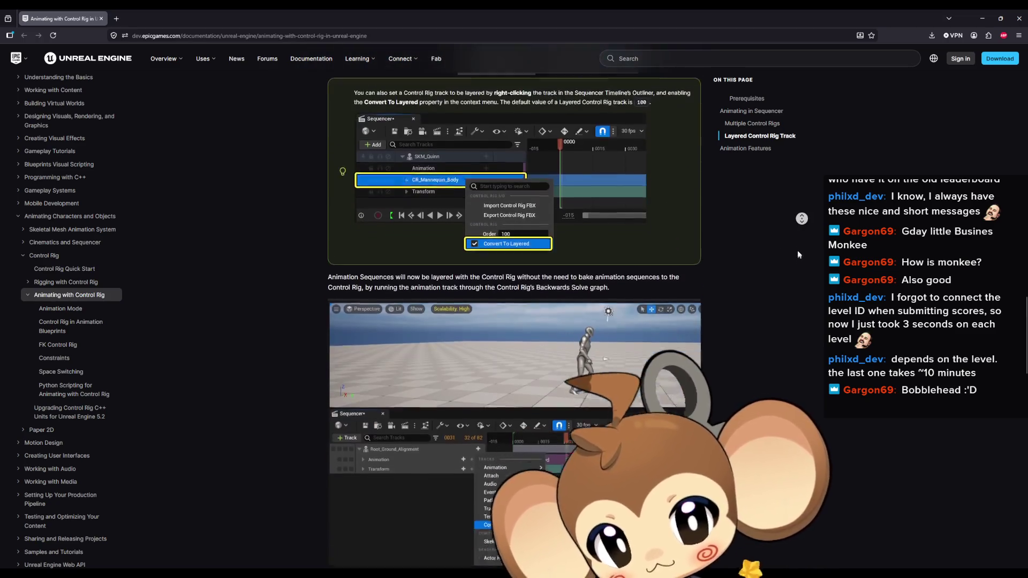
scroll(795, 240, "down", 10)
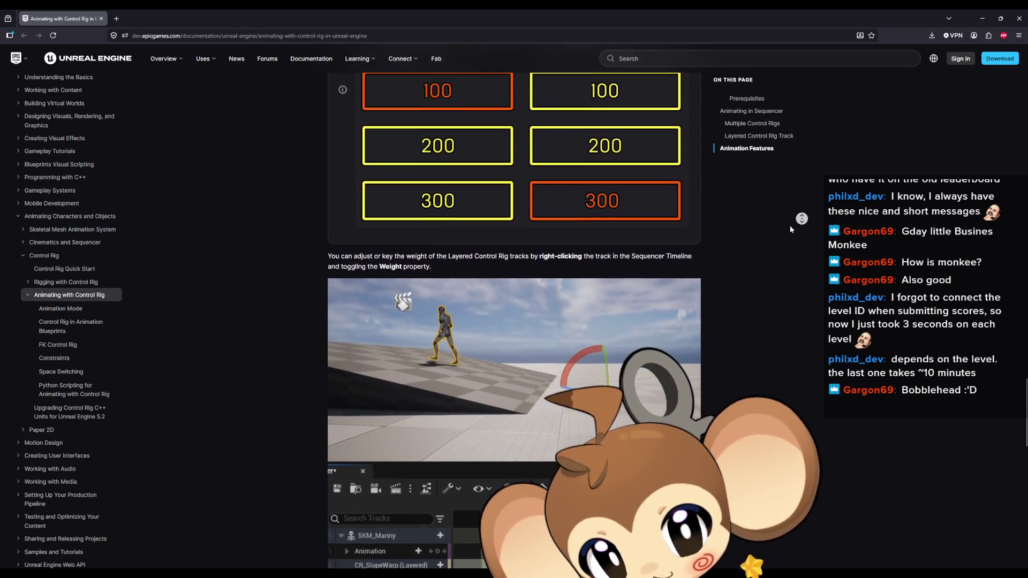
scroll(789, 235, "down", 2)
scroll(789, 244, "down", 8)
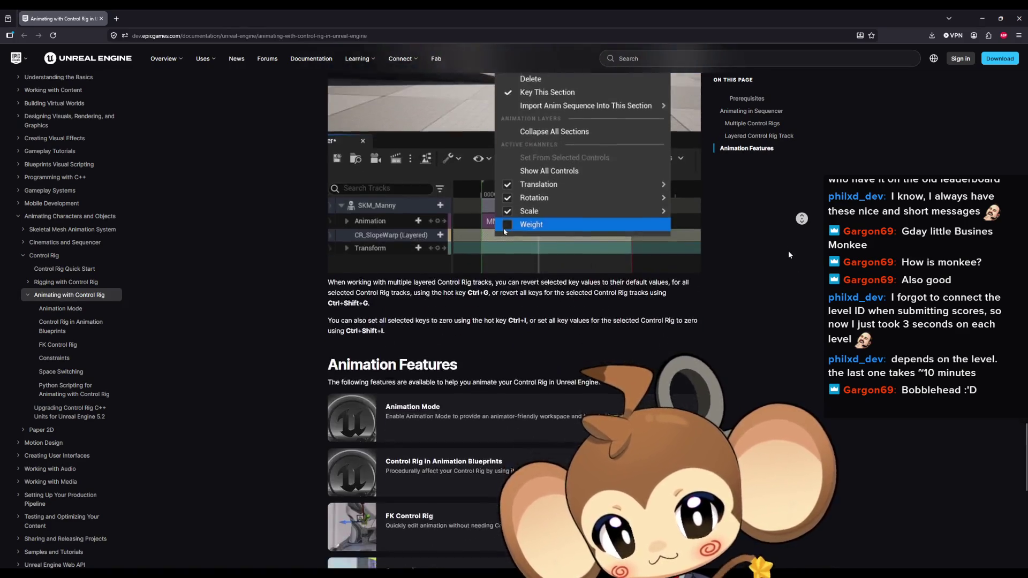
scroll(789, 231, "down", 2)
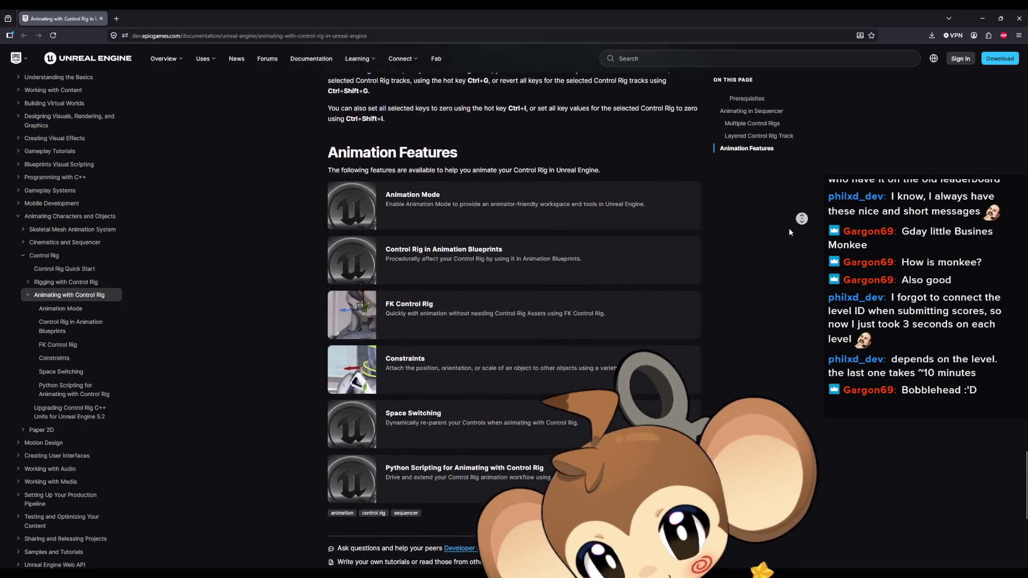
scroll(788, 227, "down", 1)
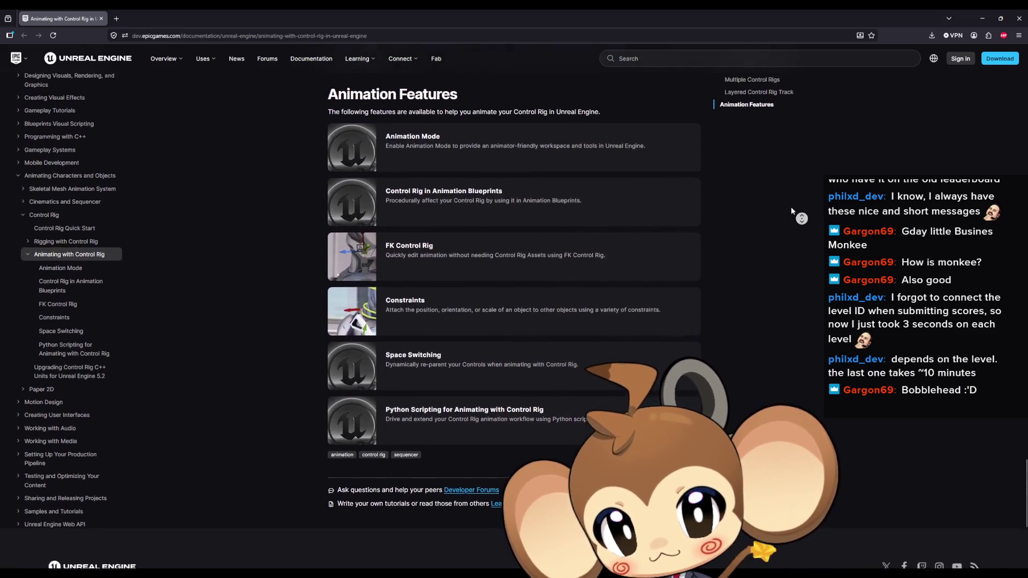
scroll(791, 207, "up", 2)
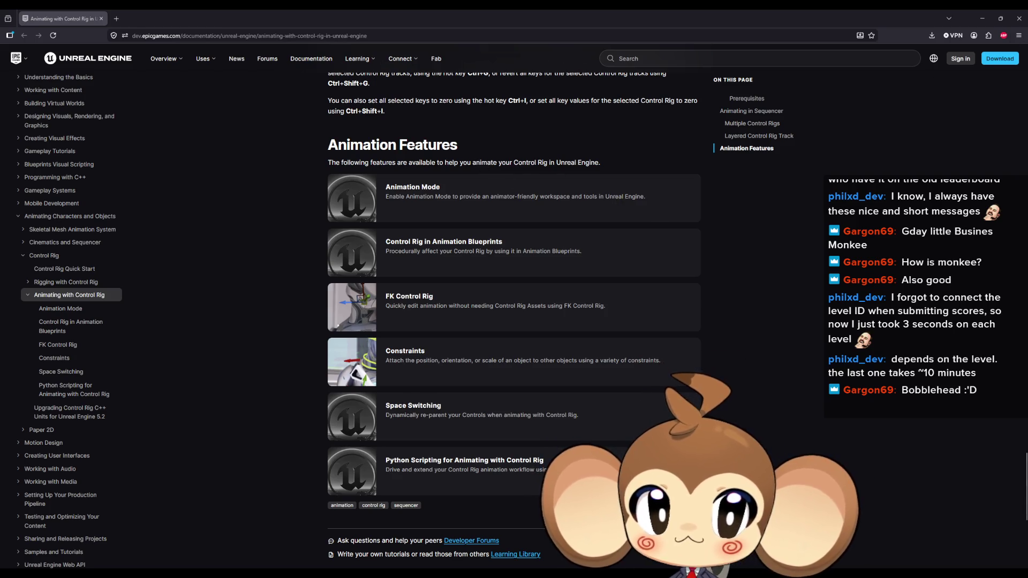
left_click(1018, 26)
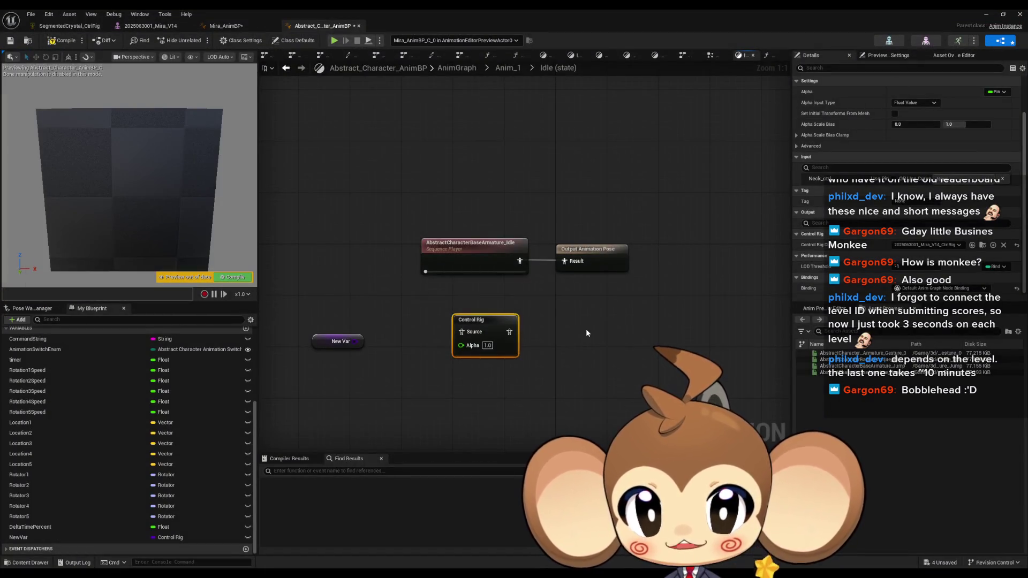
mouse_move(344, 284)
left_mouse_down()
mouse_move(539, 371)
mouse_move(530, 366)
left_mouse_up()
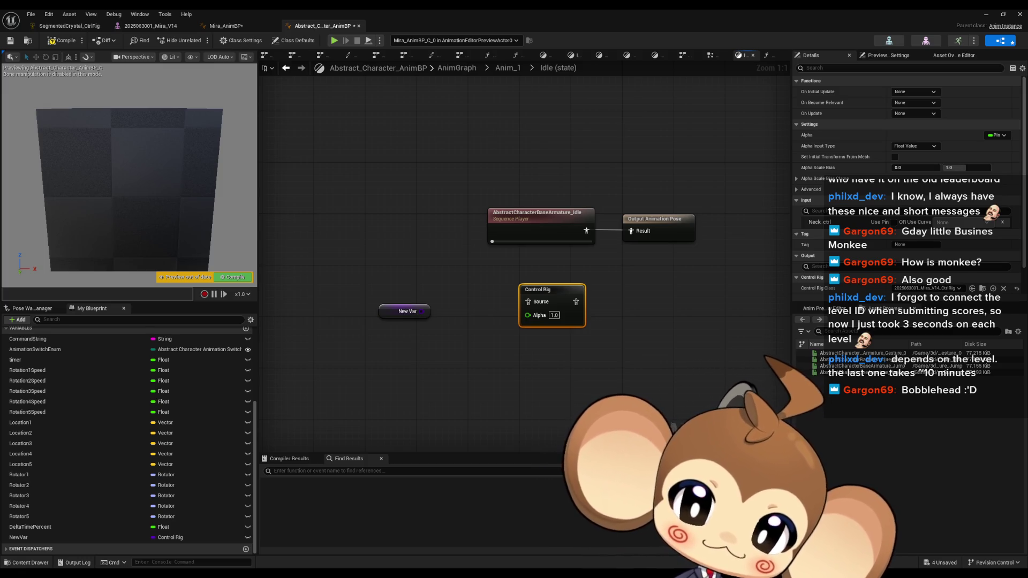
left_click(19, 537)
- Delete the in-use NewVar variable and recentre the Idle graph around the Sequence Player node
key("Delete")
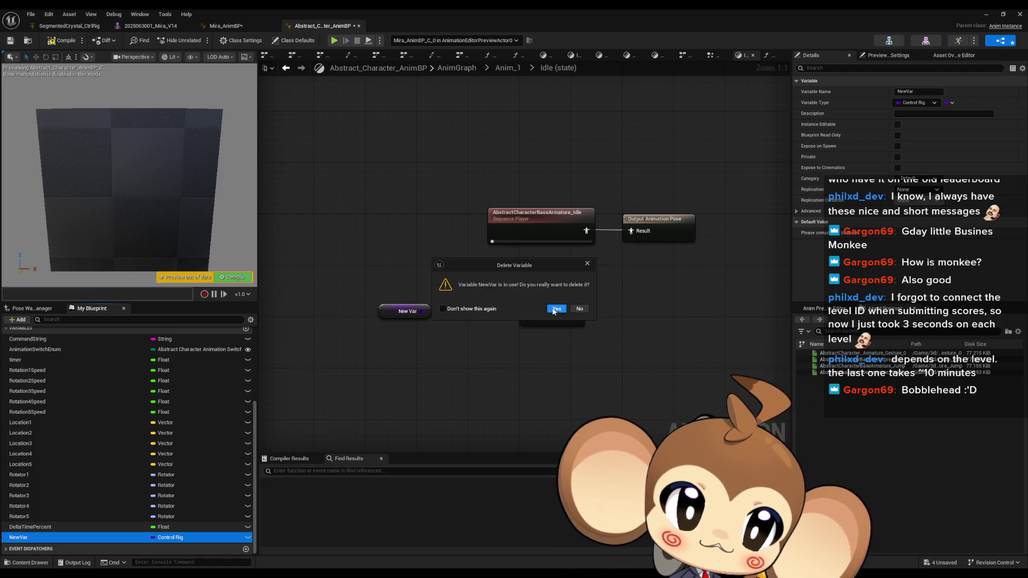
left_click(556, 308)
left_click_drag(639, 347, 582, 361)
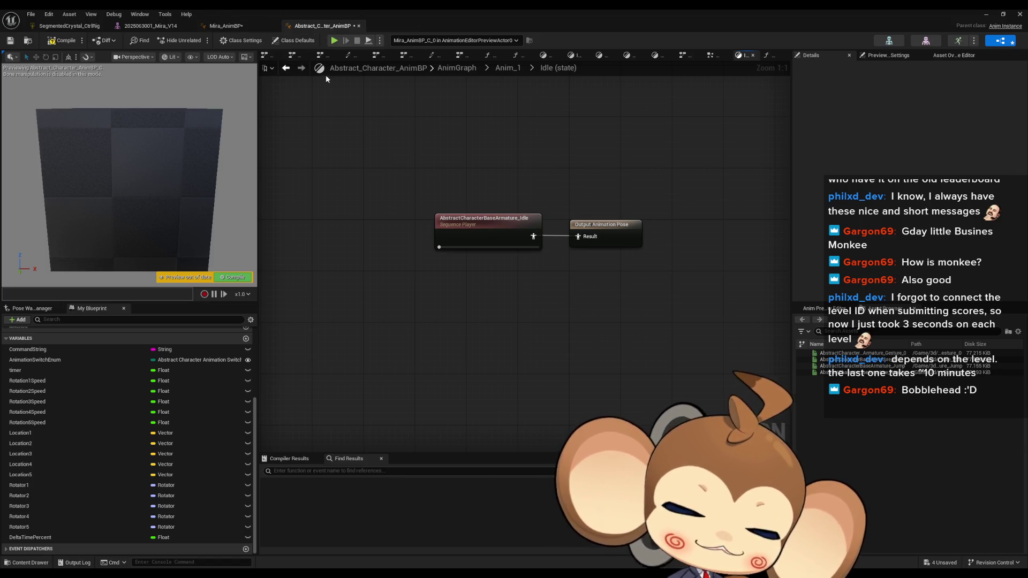
left_click_drag(385, 231, 384, 281)
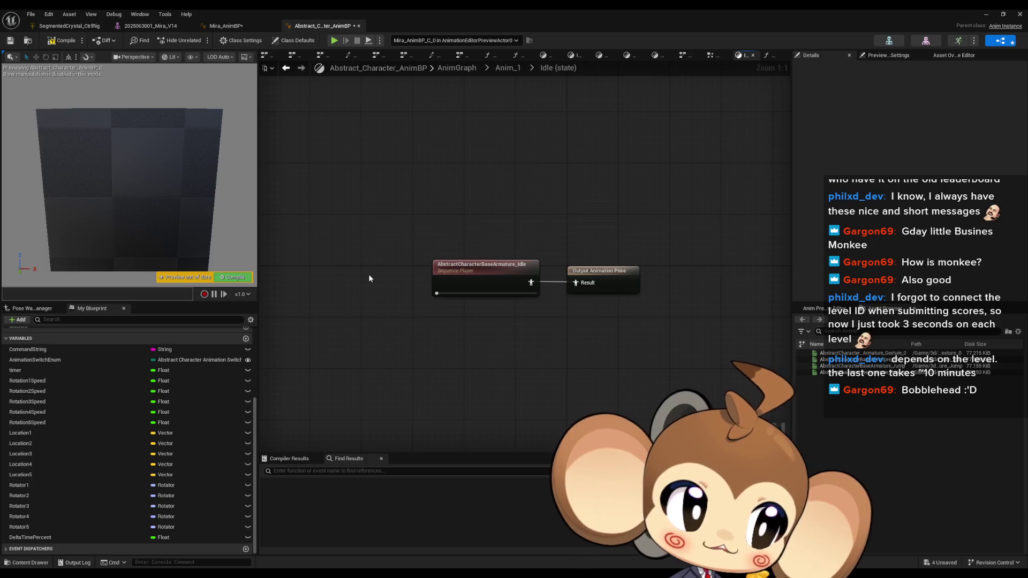
left_click_drag(387, 237, 492, 371)
left_click(491, 371)
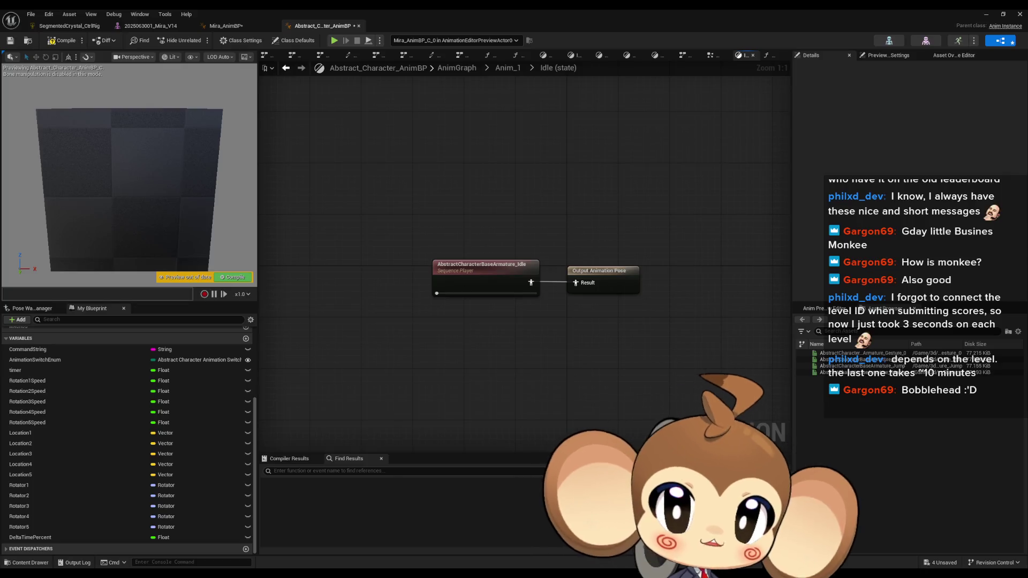
- Switch to the crystal control rig editor after briefly checking the Mira_V14 mesh editor
left_click(49, 28)
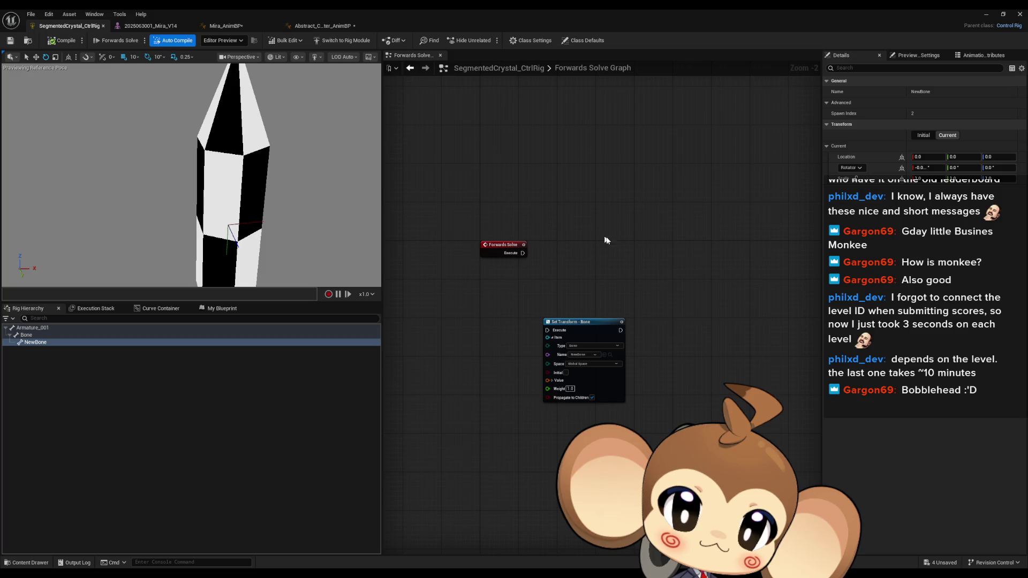
scroll(598, 235, "up", 2)
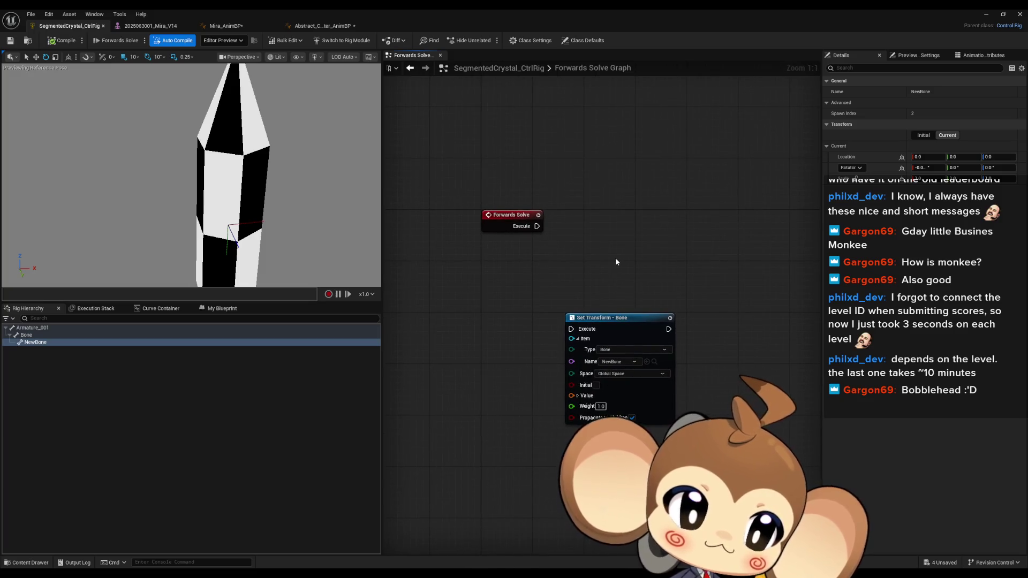
left_click(153, 26)
left_click(76, 26)
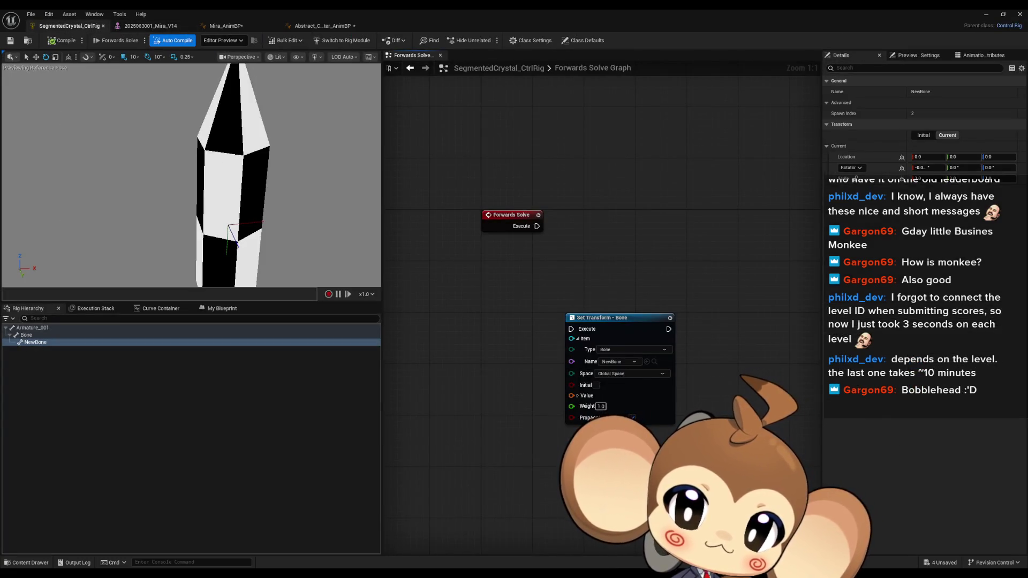
- Delete NewBone and its Set Transform - Bone node from SegmentedCrystal_CtrlRig, then close the rig
left_click(35, 342)
key("Delete")
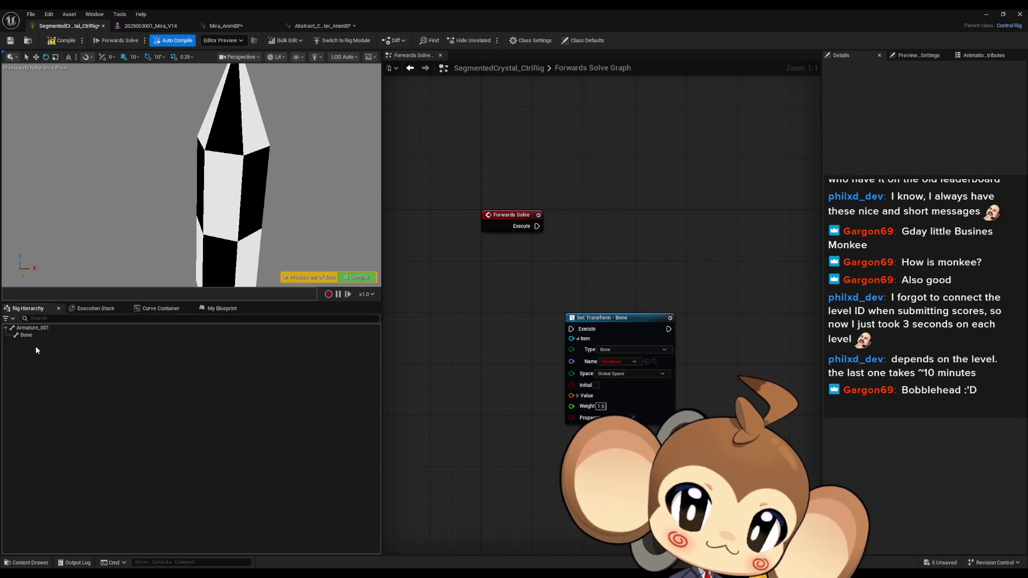
mouse_move(586, 237)
left_mouse_down()
mouse_move(581, 262)
mouse_move(717, 361)
left_mouse_up()
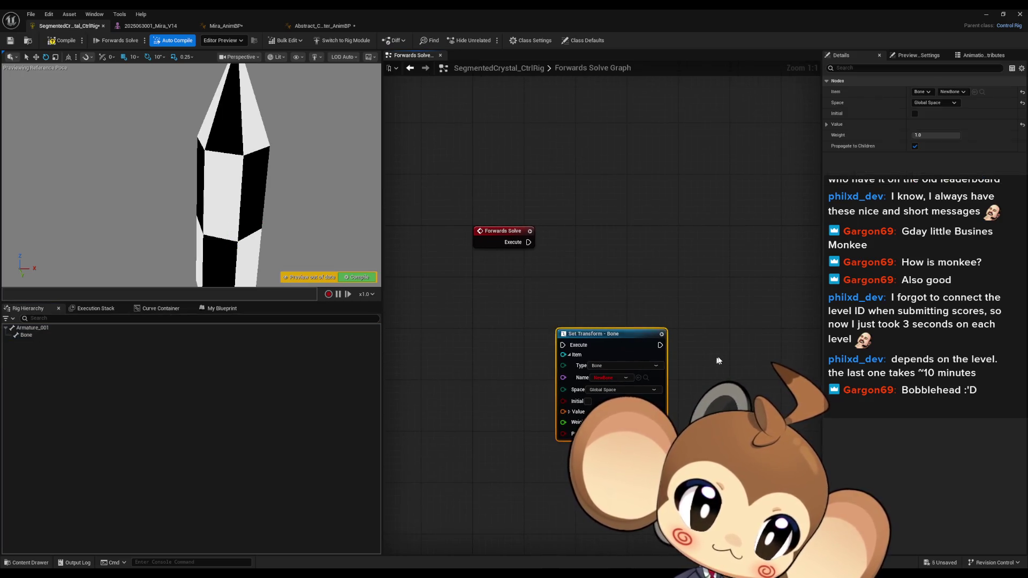
key("Delete")
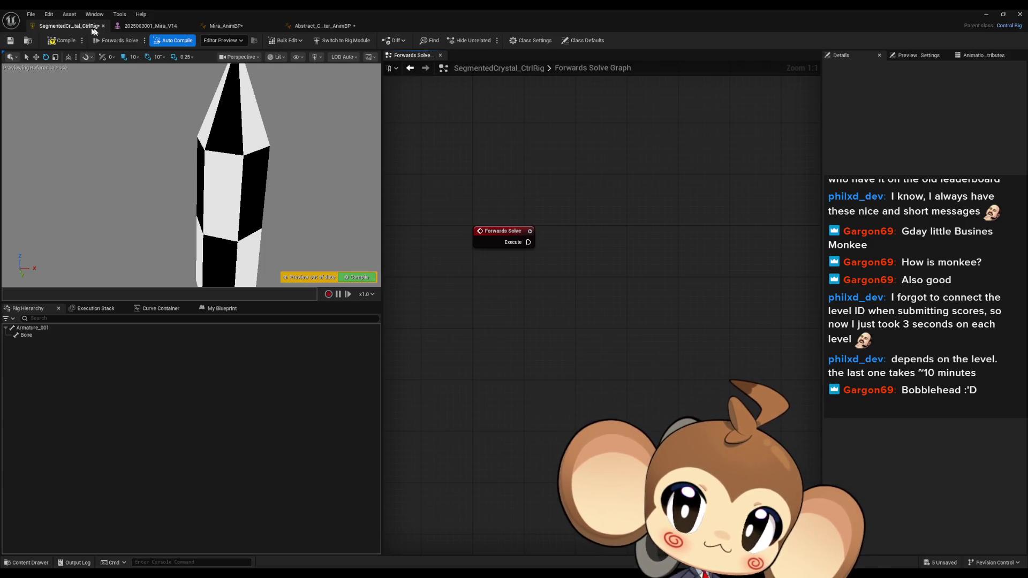
left_click(103, 26)
- Close the Mira_V14, Mira_AnimBP and Abstract_Character_AnimBP editor tabs
middle_click(77, 28)
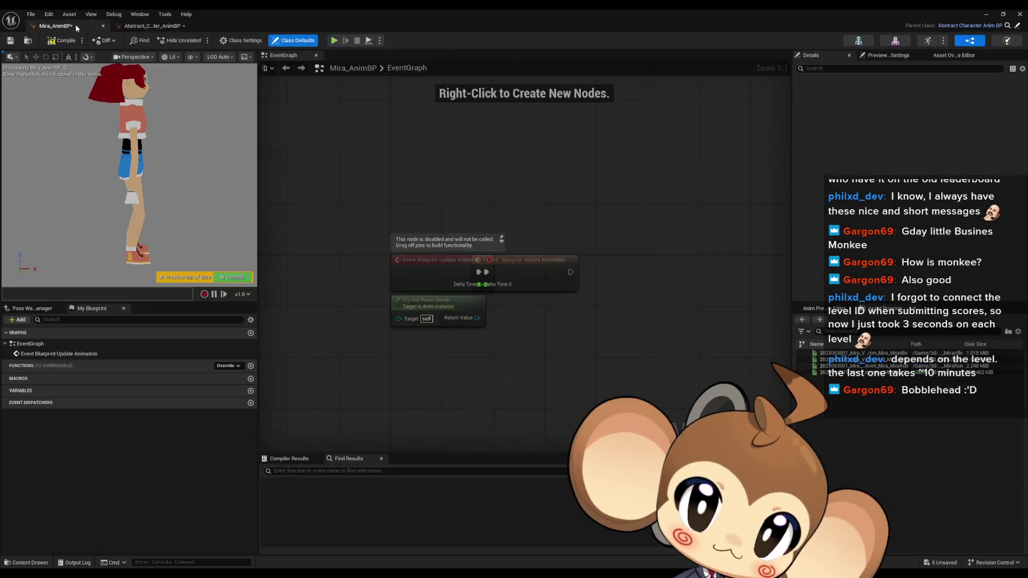
middle_click(81, 29)
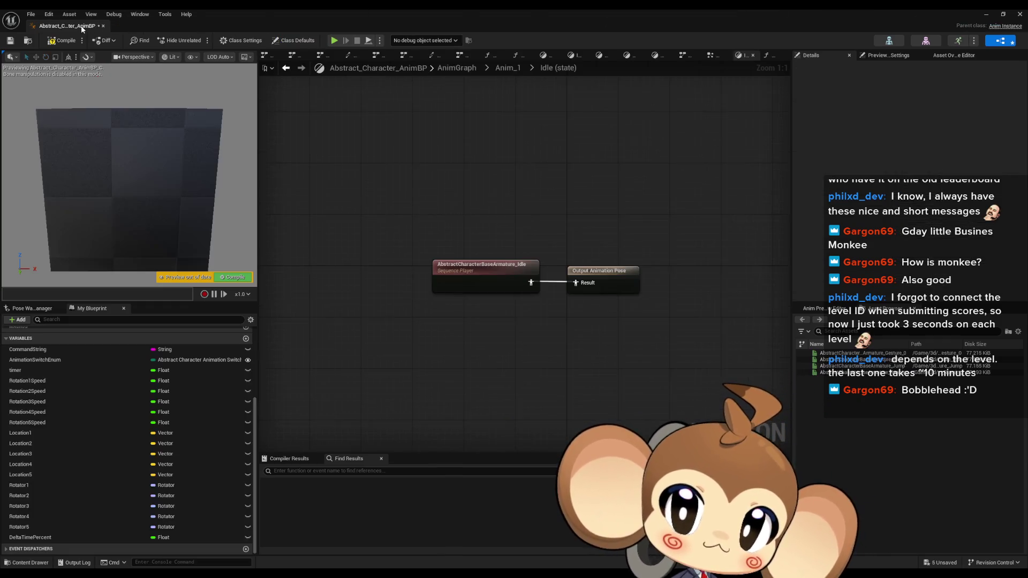
middle_click(82, 27)
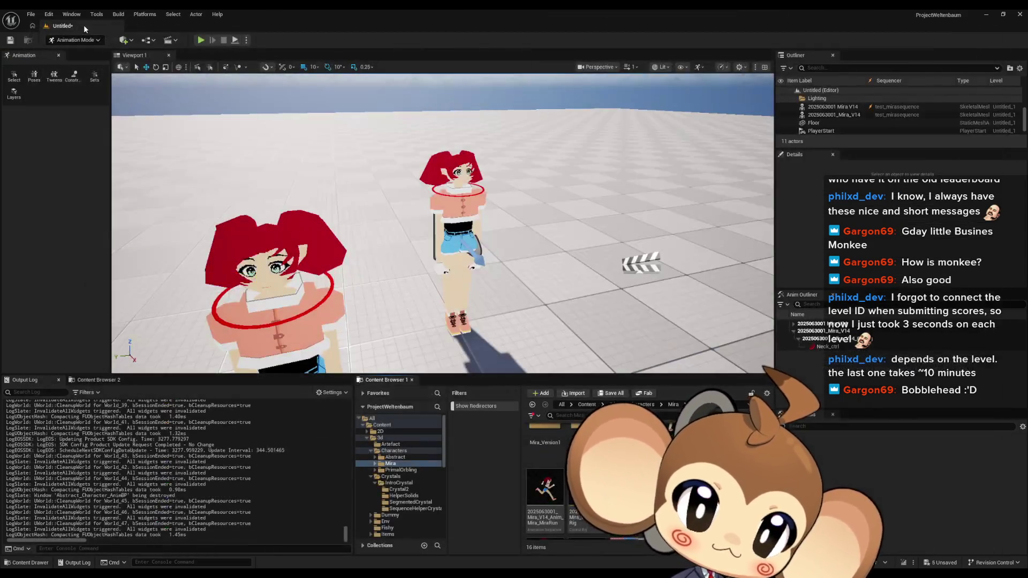
- Reopen Mira_AnimBP from the Content Browser, compile it successfully, and close its editor
left_click(461, 210)
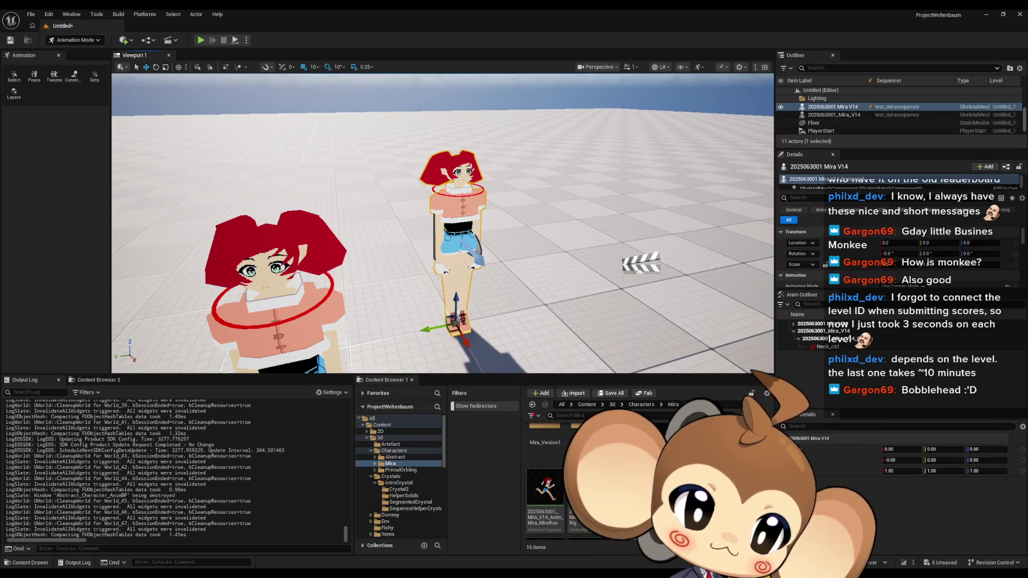
scroll(568, 482, "down", 2)
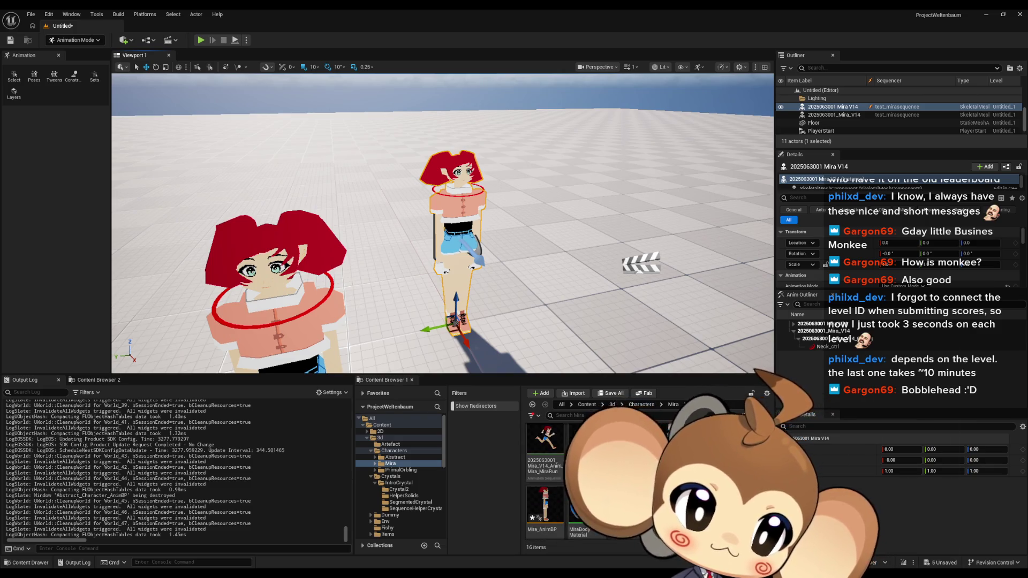
double_click(545, 506)
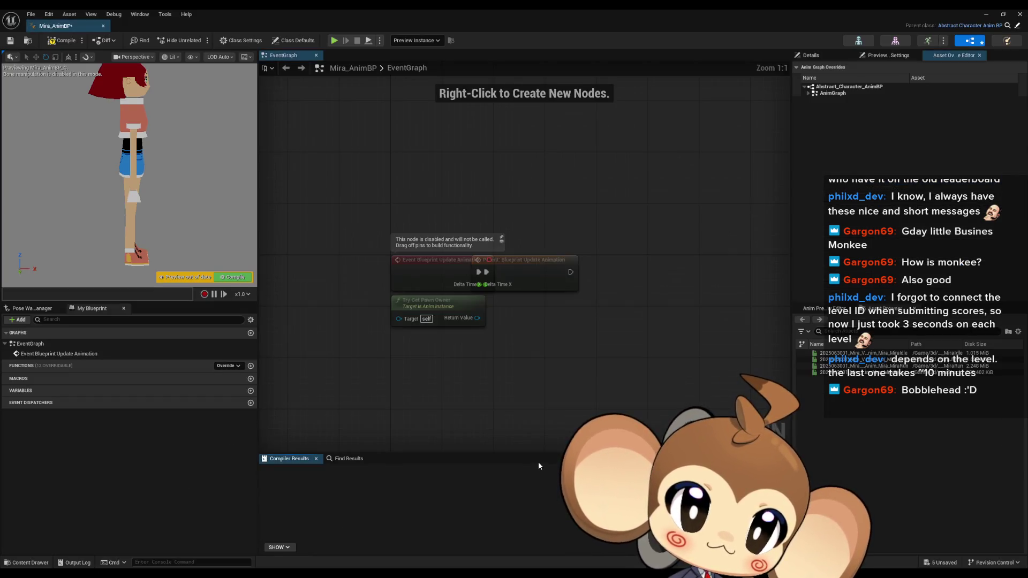
left_click(62, 45)
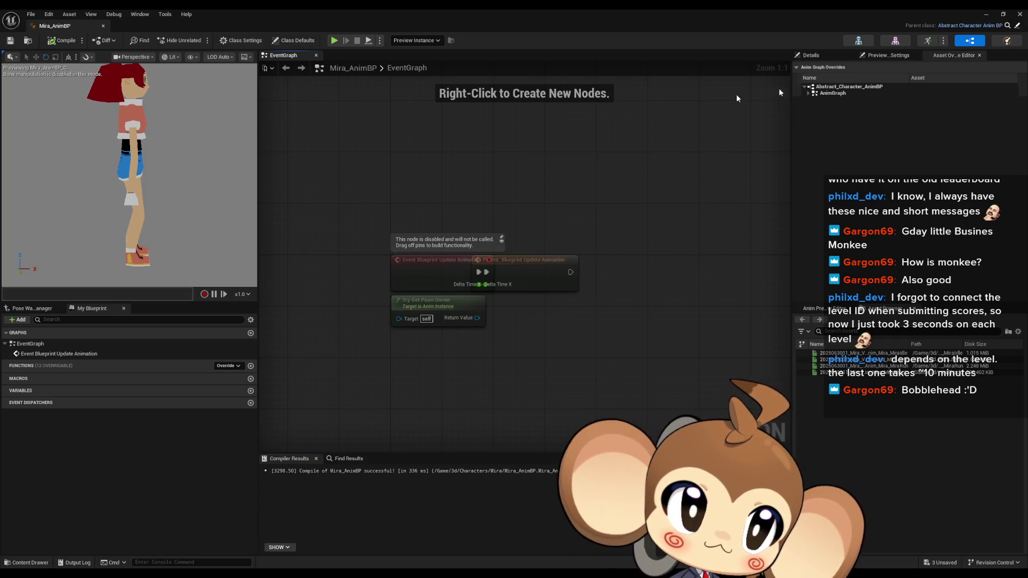
left_click(1020, 14)
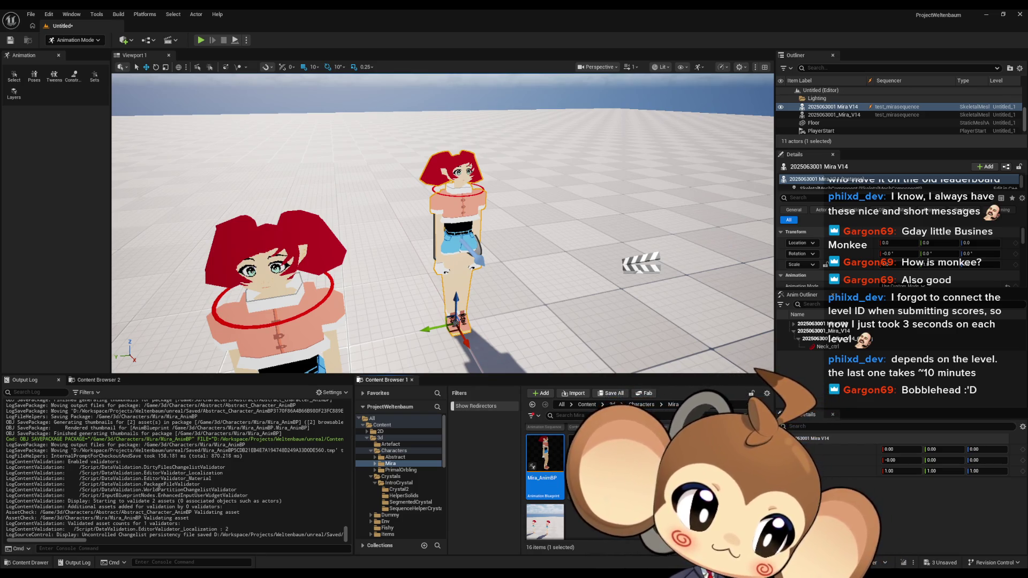
key("alt+Tab")
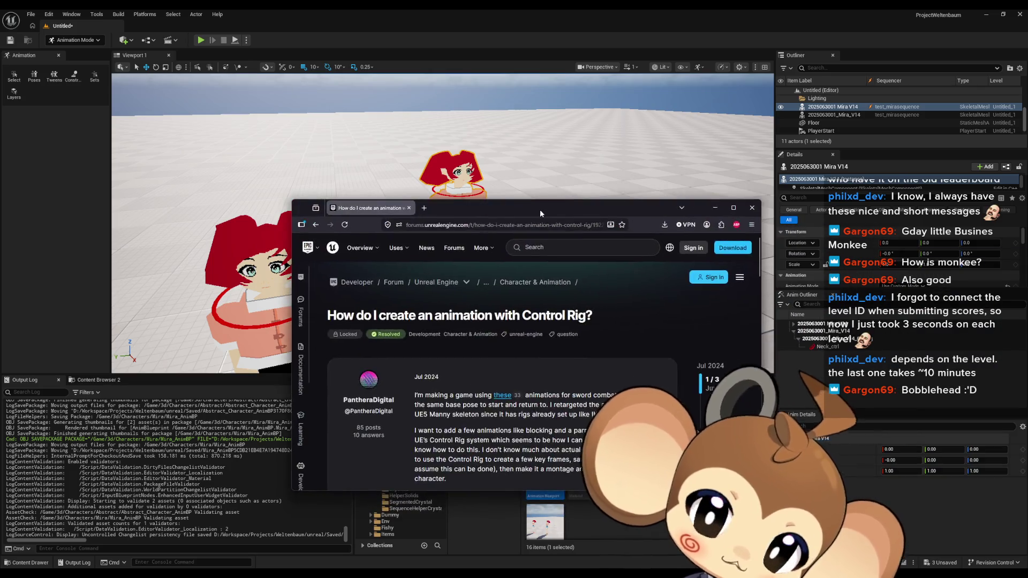
- Read the thread's solution post and follow its link to the 'Edit Animations Using Control Rig' video
scroll(644, 264, "down", 2)
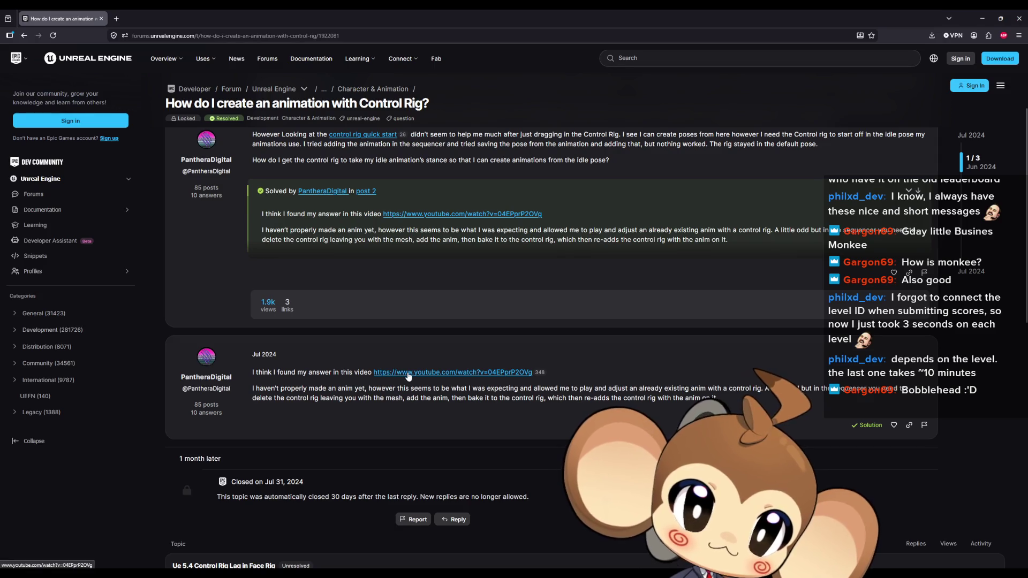
mouse_move(279, 389)
left_mouse_down()
mouse_move(353, 389)
mouse_move(300, 375)
mouse_move(416, 388)
mouse_move(609, 385)
left_mouse_up()
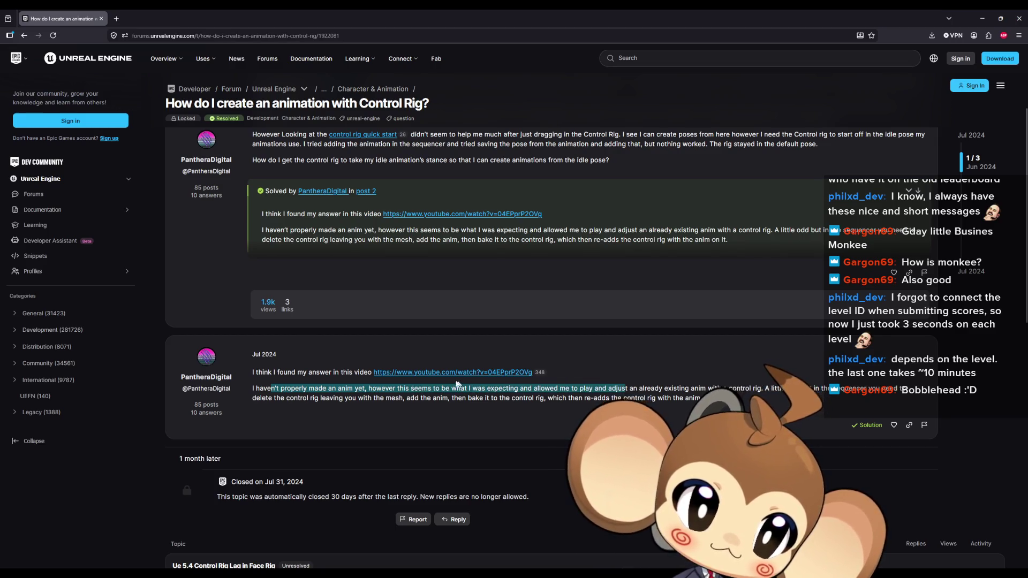
left_click(520, 372)
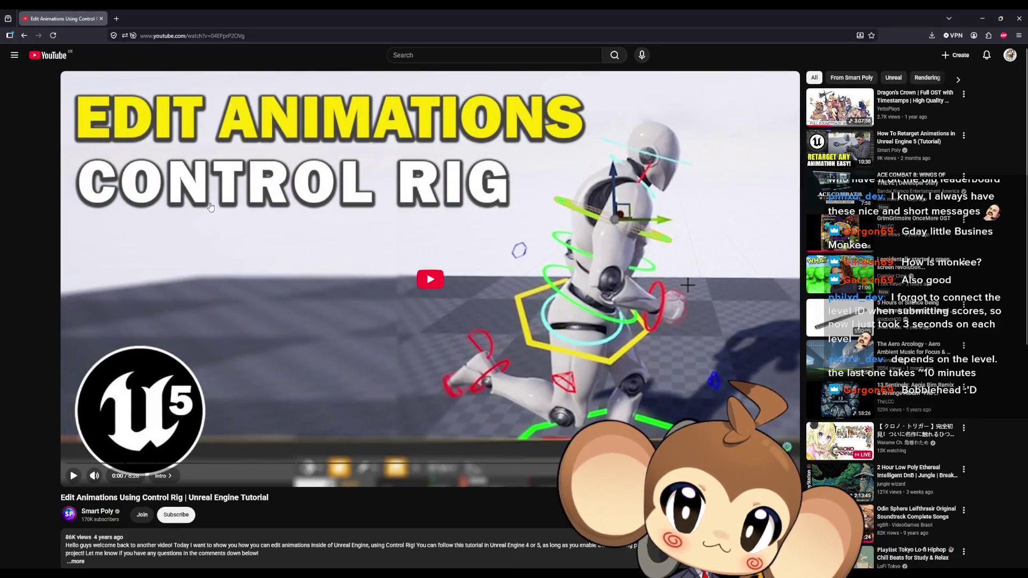
- Play the tutorial and seek ahead past 0:29, 1:37 and 2:05 toward the Edit the Animation part
scroll(258, 328, "down", 2)
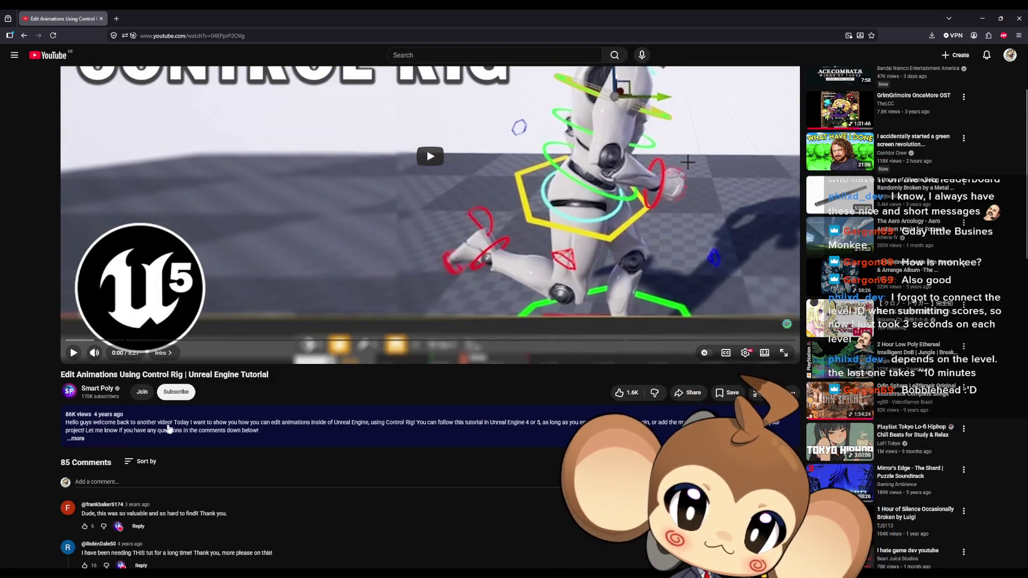
left_click(367, 268)
scroll(368, 300, "up", 2)
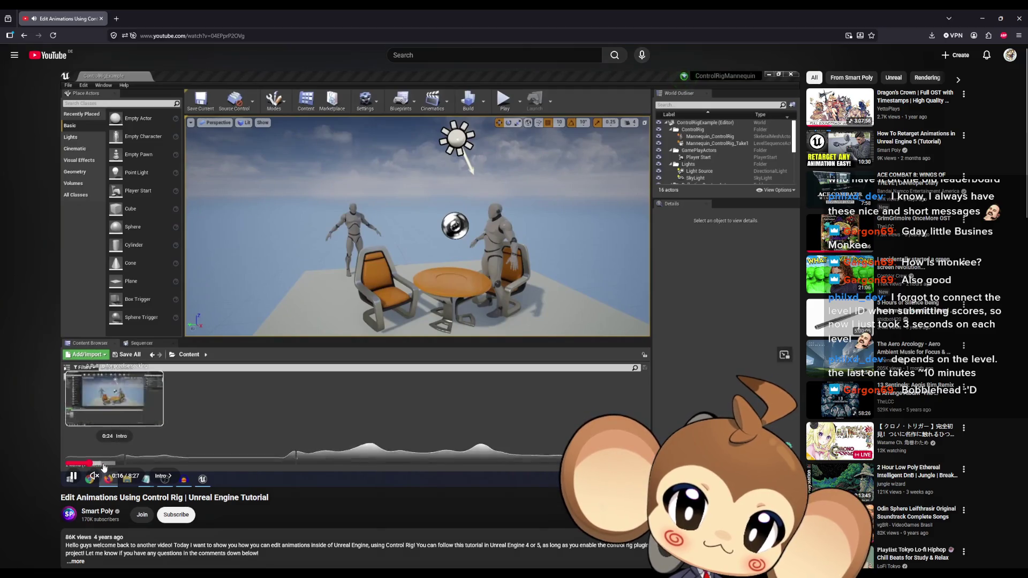
left_click(109, 464)
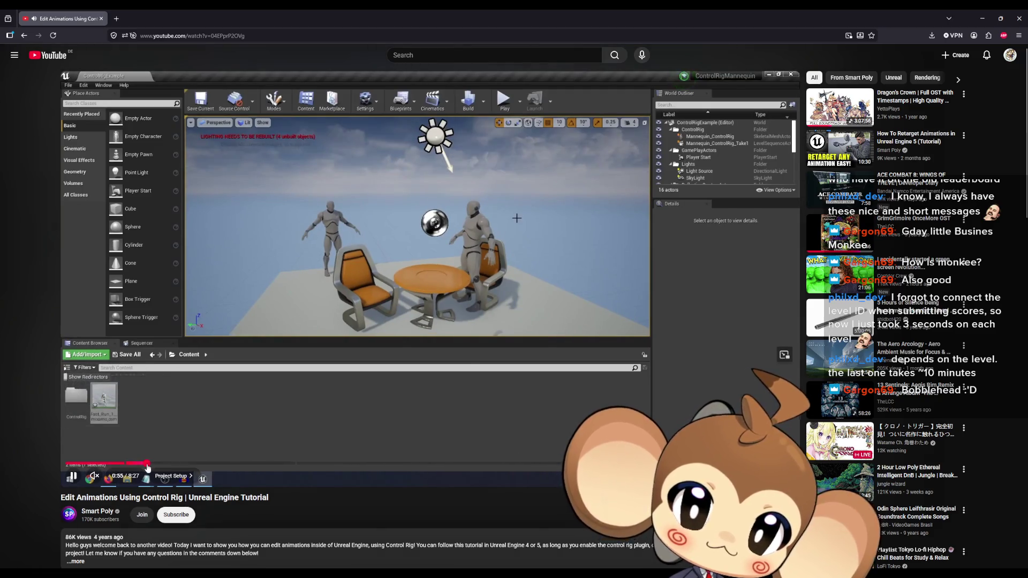
left_click(155, 464)
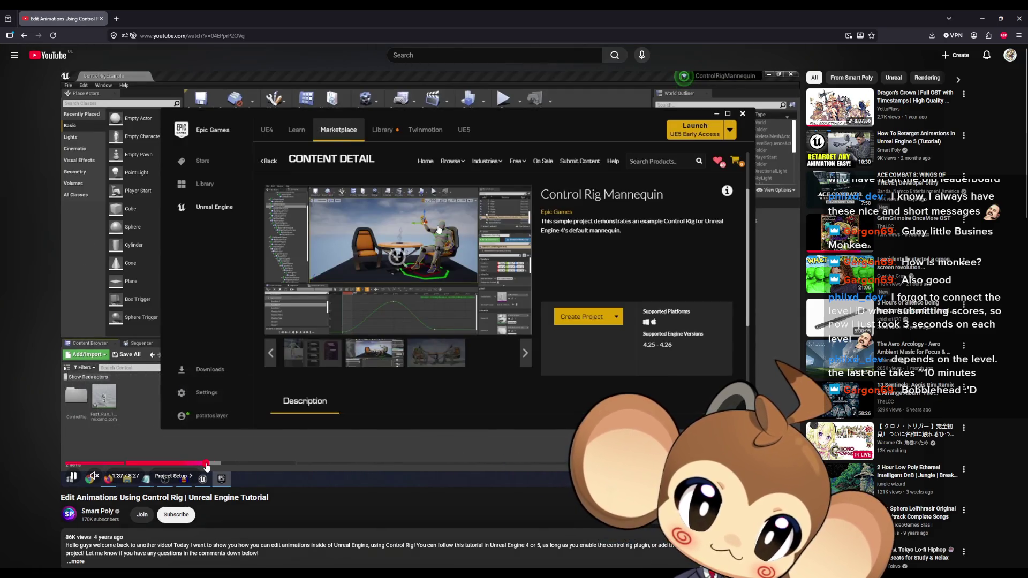
left_click(206, 463)
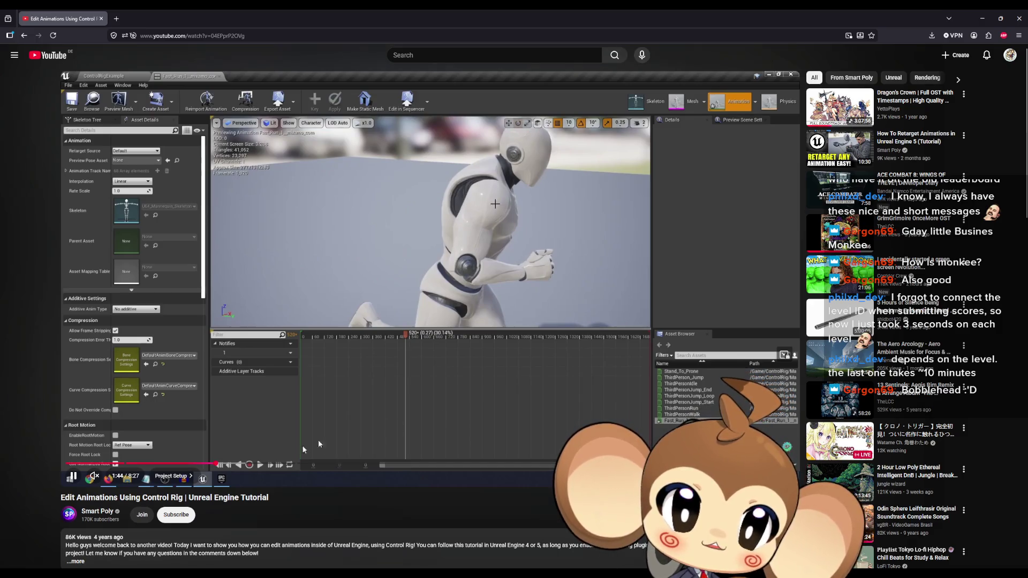
left_click(246, 464)
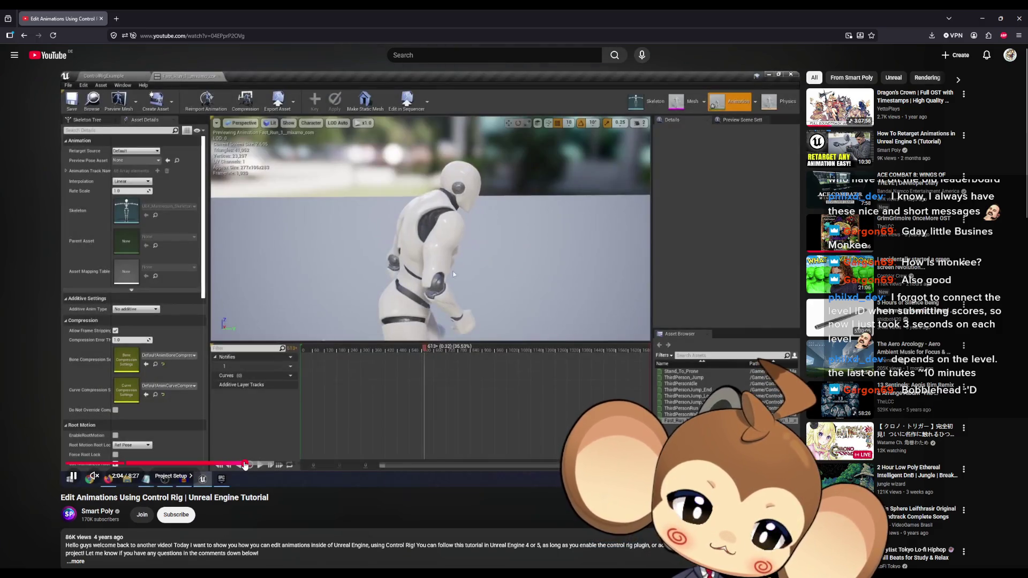
left_click_drag(245, 464, 323, 463)
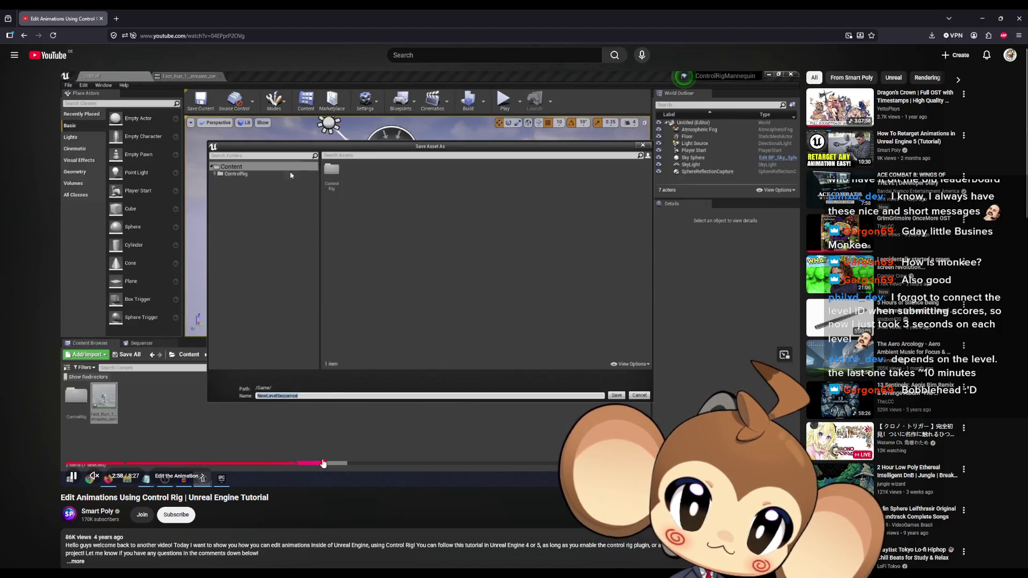
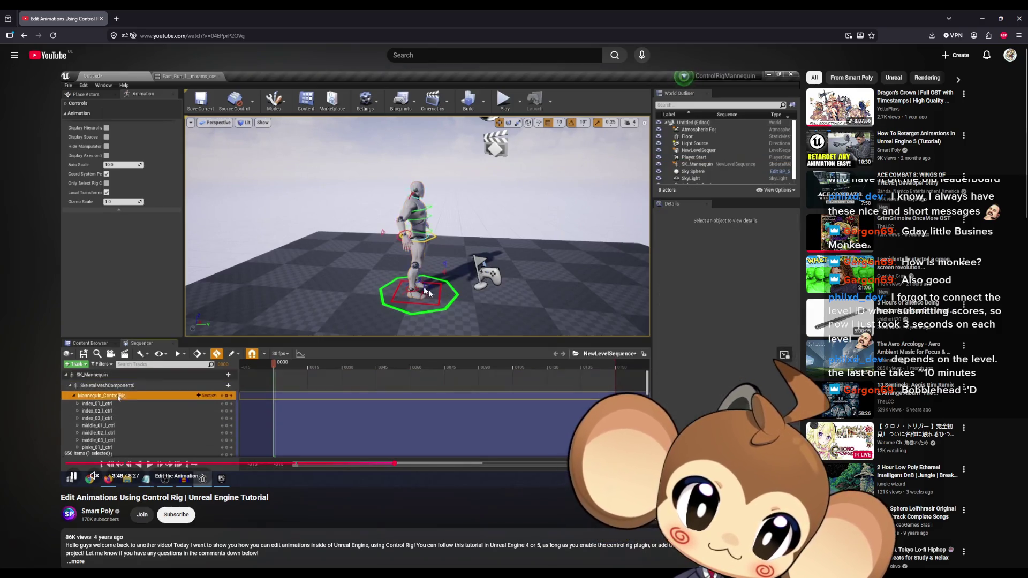
- Seek the Control Rig tutorial forward through the Edit the Animation chapter to about 5:28
left_click(425, 463)
mouse_move(439, 466)
left_mouse_down()
mouse_move(454, 467)
mouse_move(389, 464)
left_mouse_up()
left_click(475, 466)
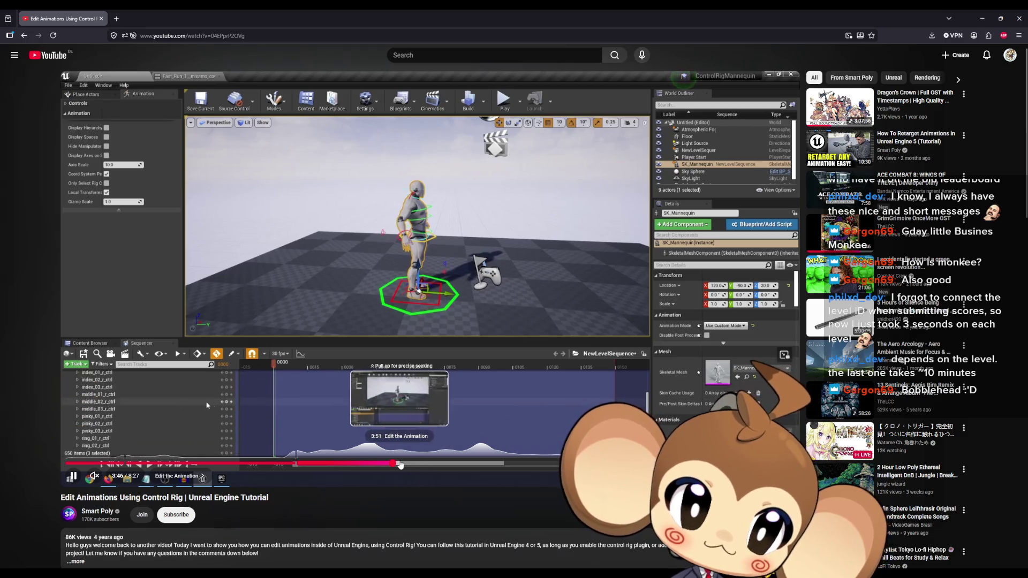
left_click(400, 465)
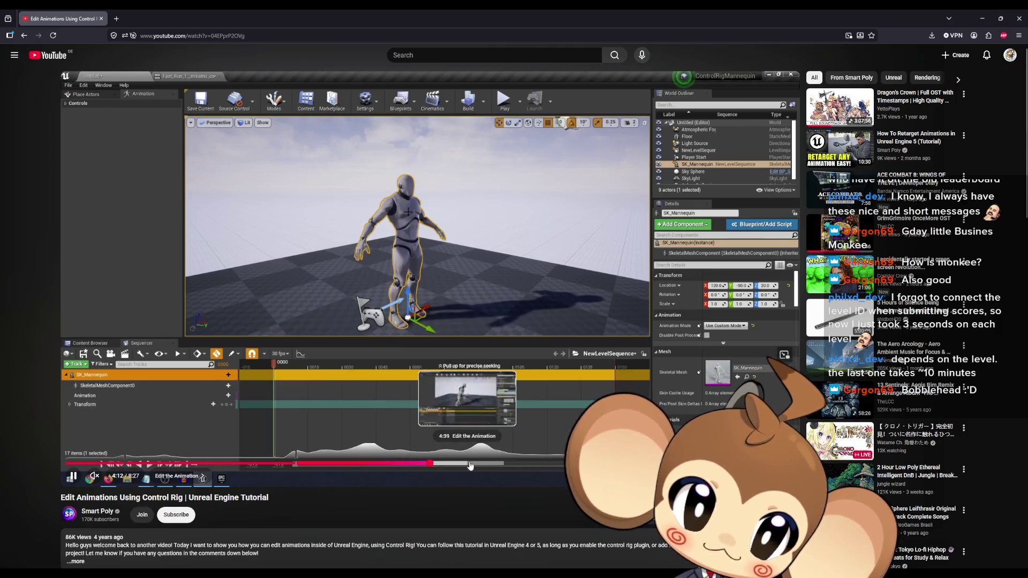
left_click(467, 463)
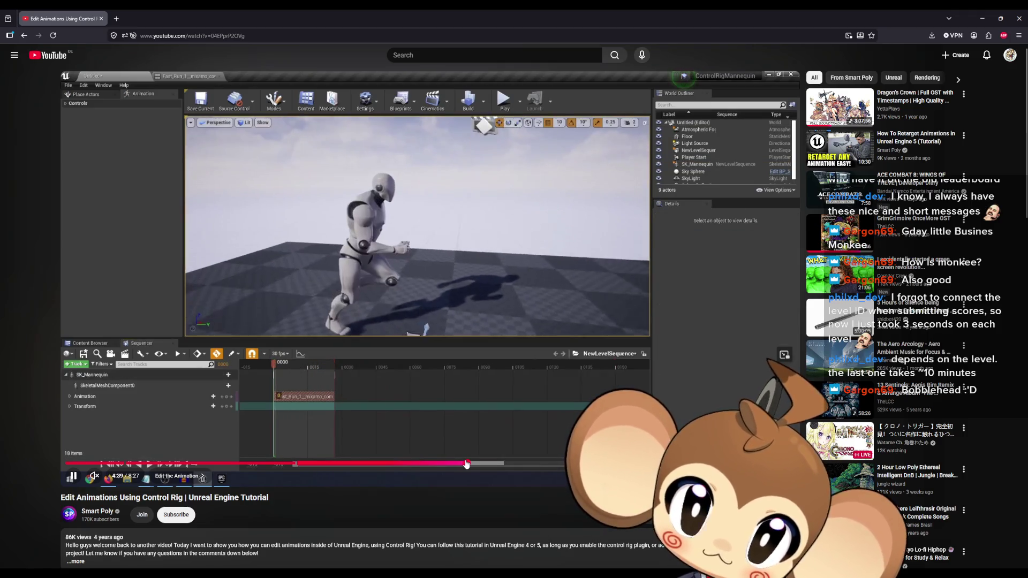
left_click(503, 463)
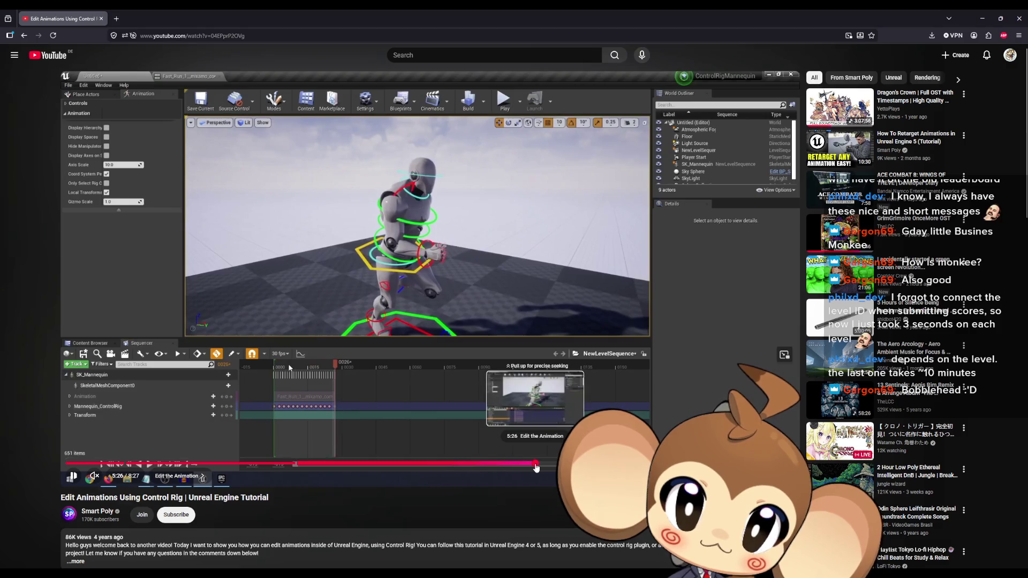
left_click(536, 465)
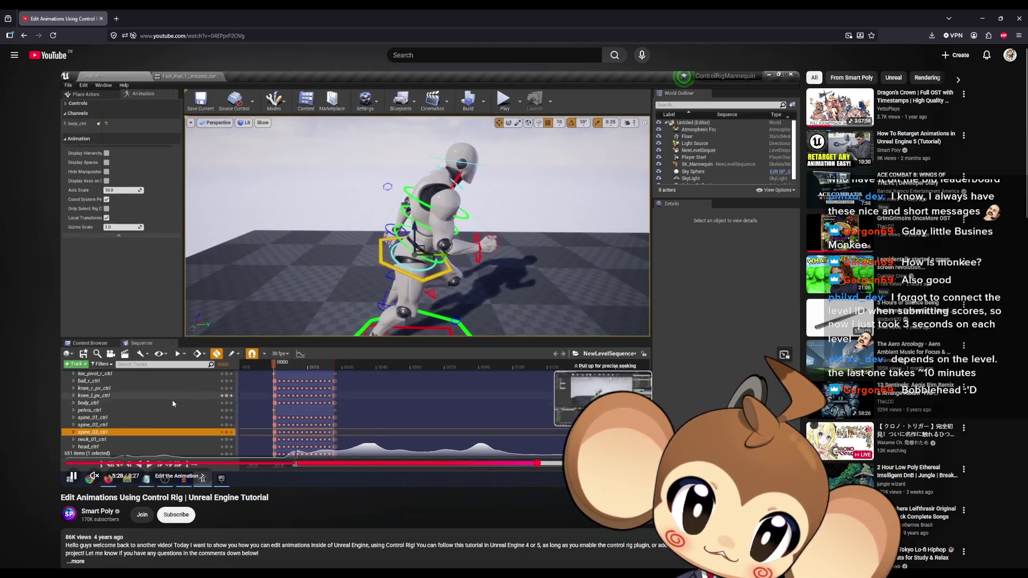
- Jump the tutorial to its Bake the Animation chapter
left_click(633, 463)
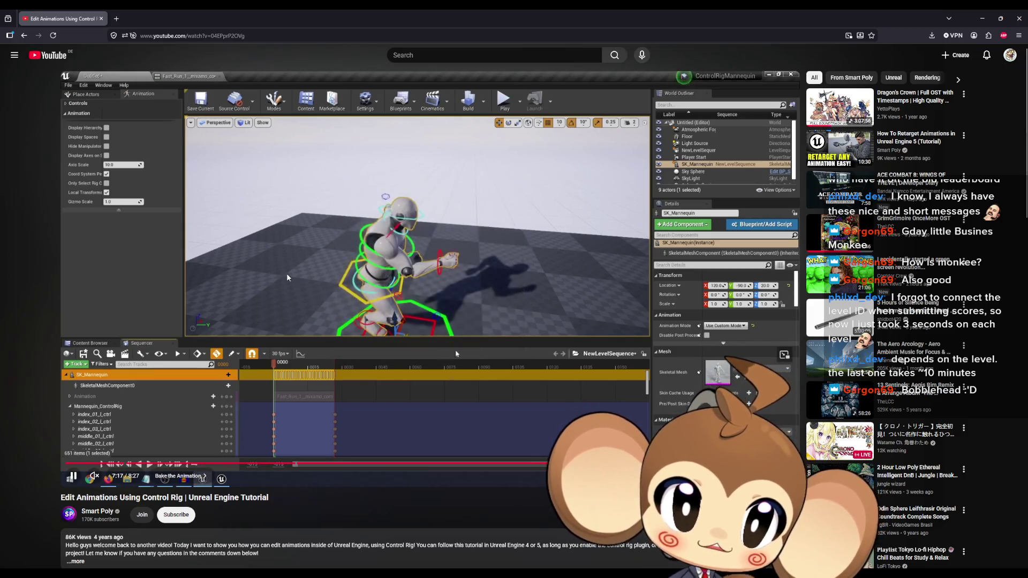
- Pause the tutorial at 7:18, open test_mirasequence in the Sequencer, then return to the tutorial
key("k")
left_click(982, 18)
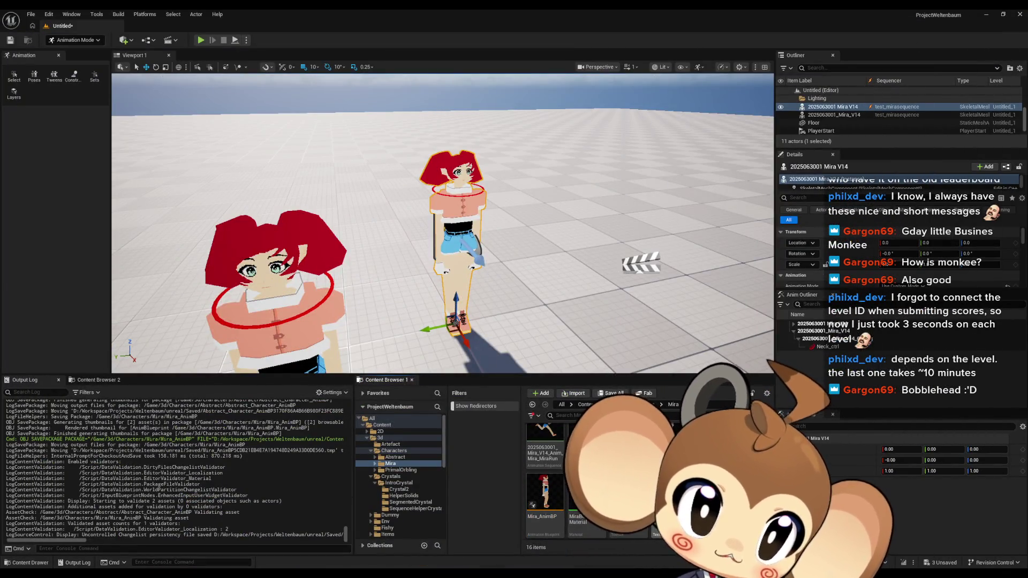
double_click(534, 498)
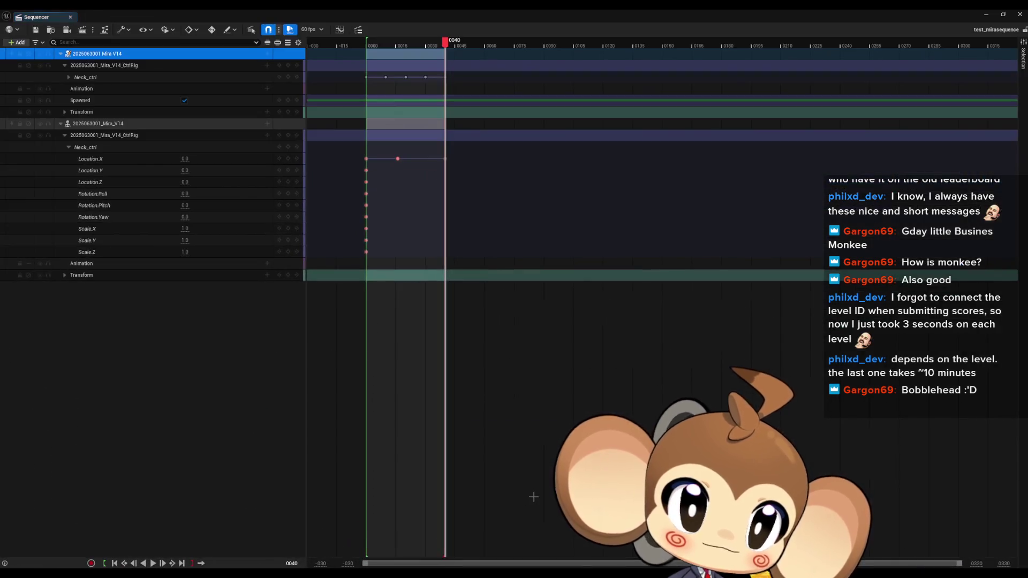
double_click(191, 8)
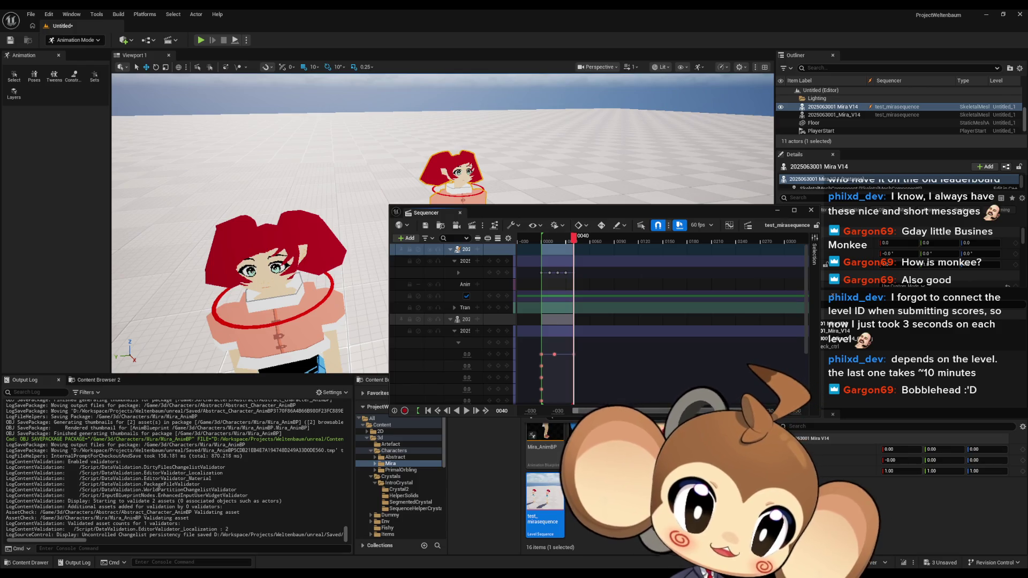
key("alt+Tab")
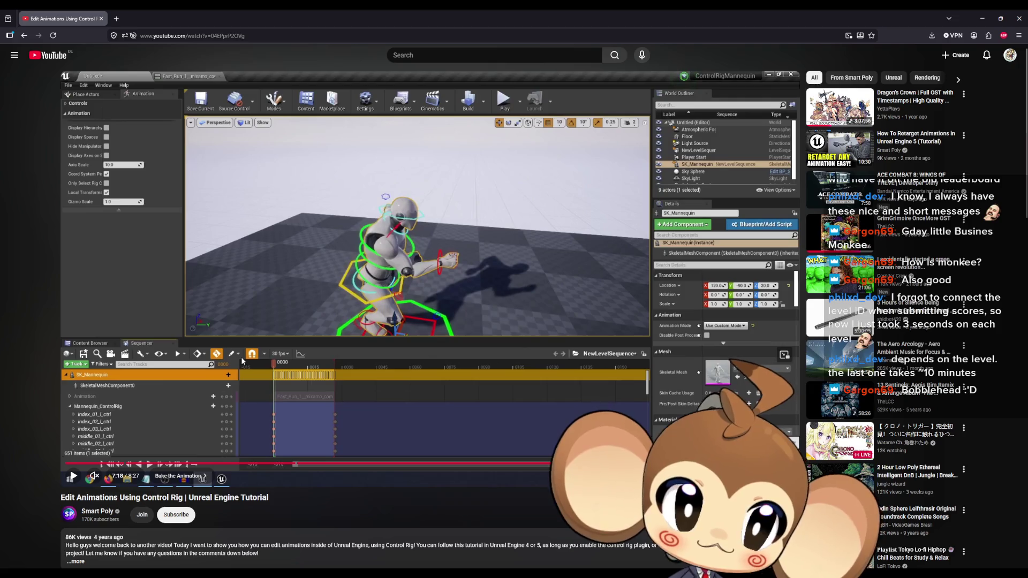
- Rewind the tutorial to its baking step near 6:43, replay it, then return to the editor
key("Left")
key("Left")
key("Left")
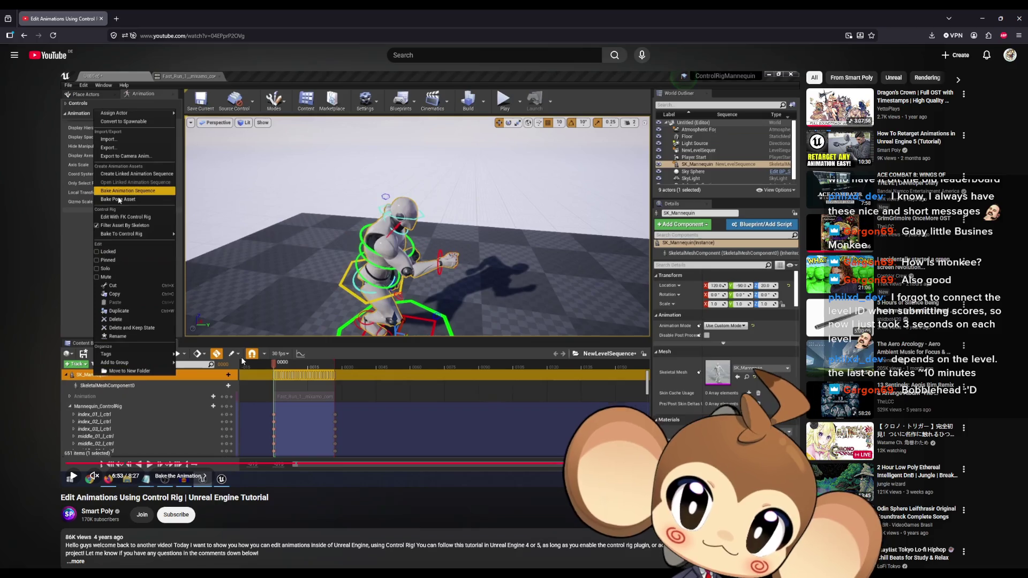
key("Left")
key("Left")
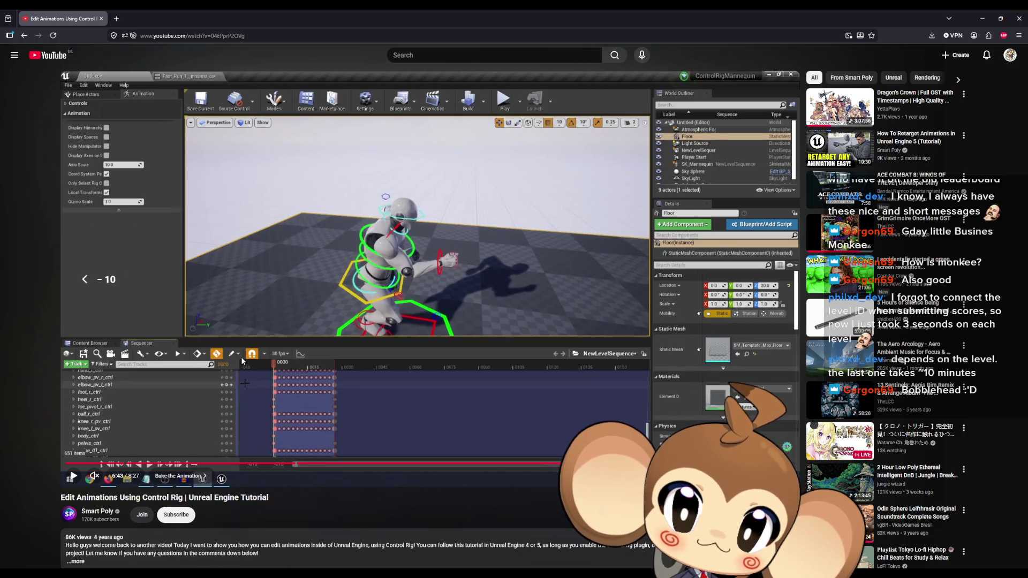
key("space")
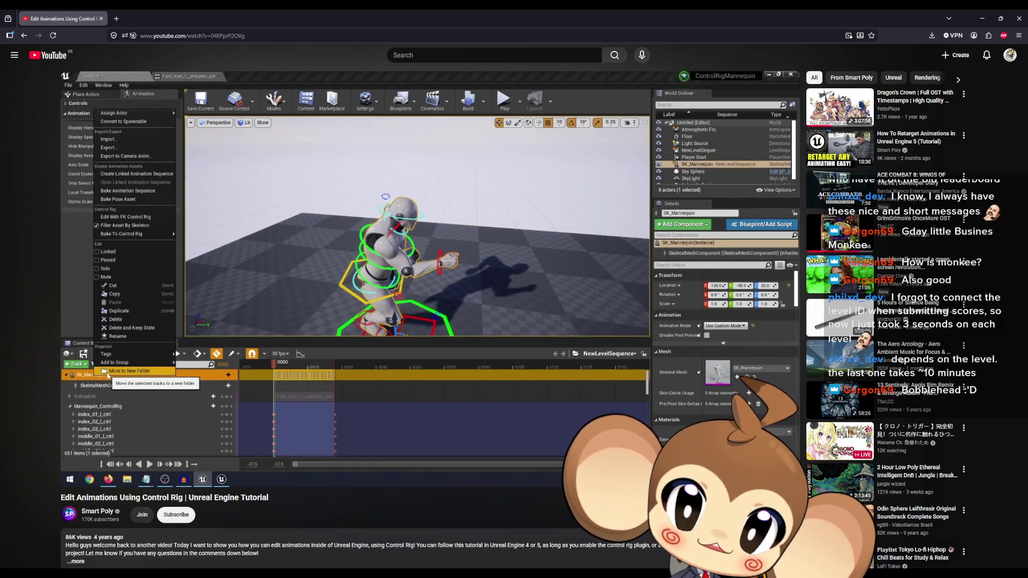
left_click(327, 89)
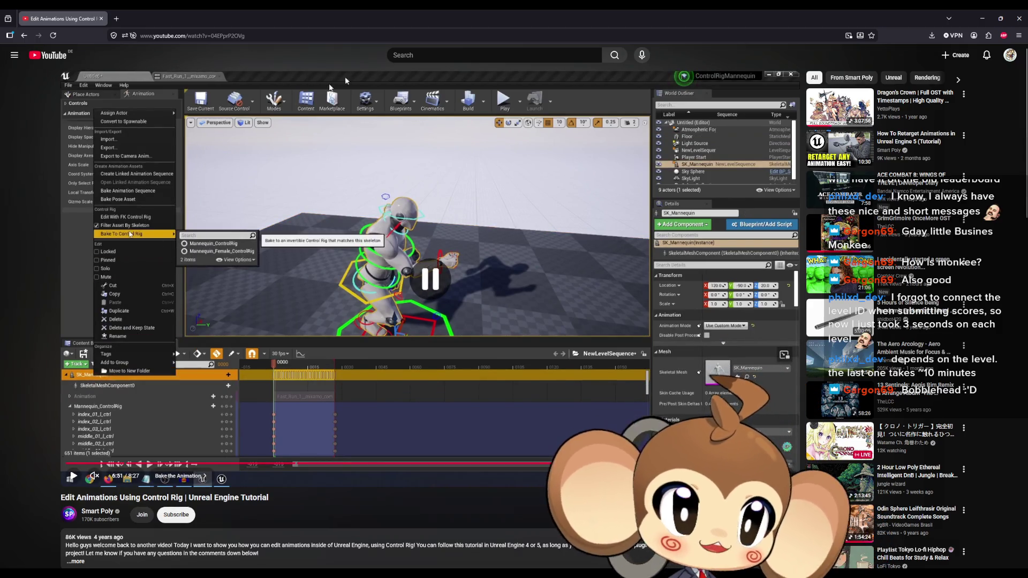
left_click(981, 18)
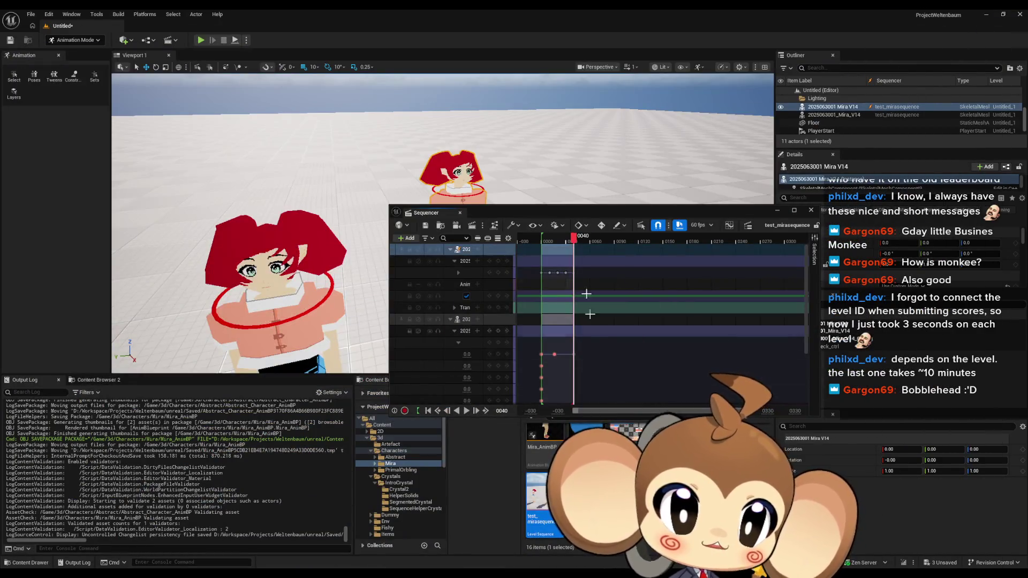
double_click(574, 213)
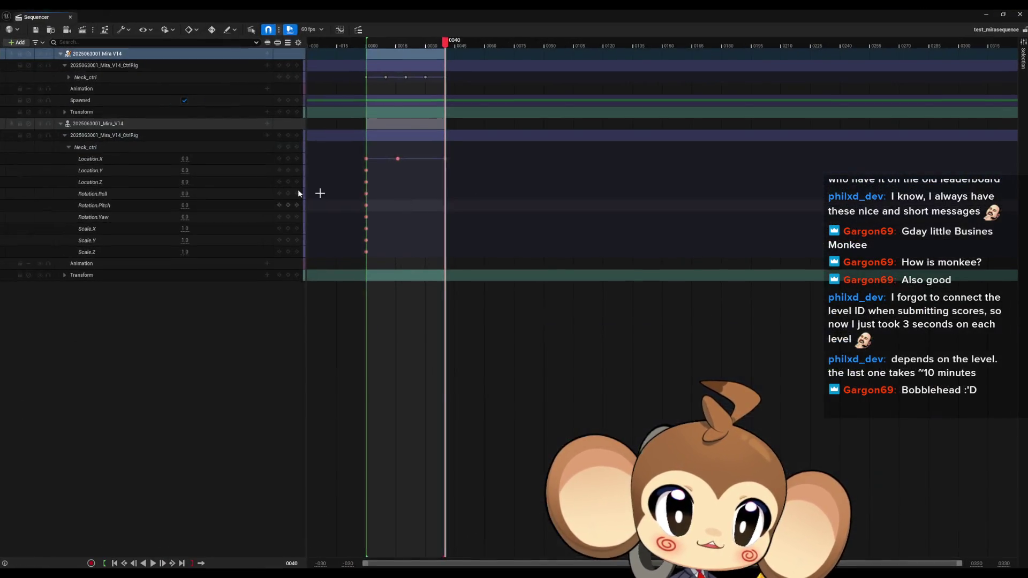
left_click(86, 54)
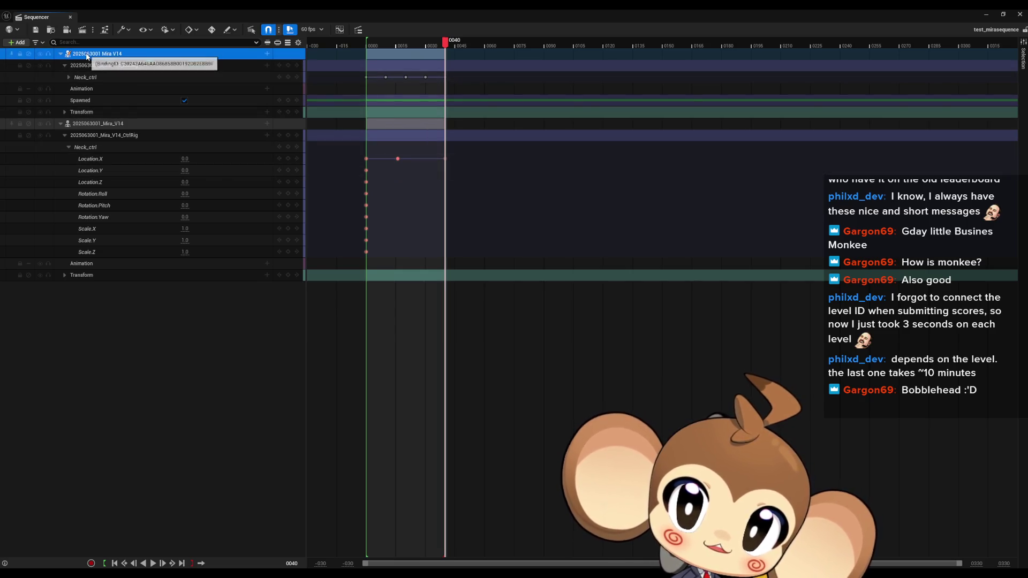
right_click(87, 56)
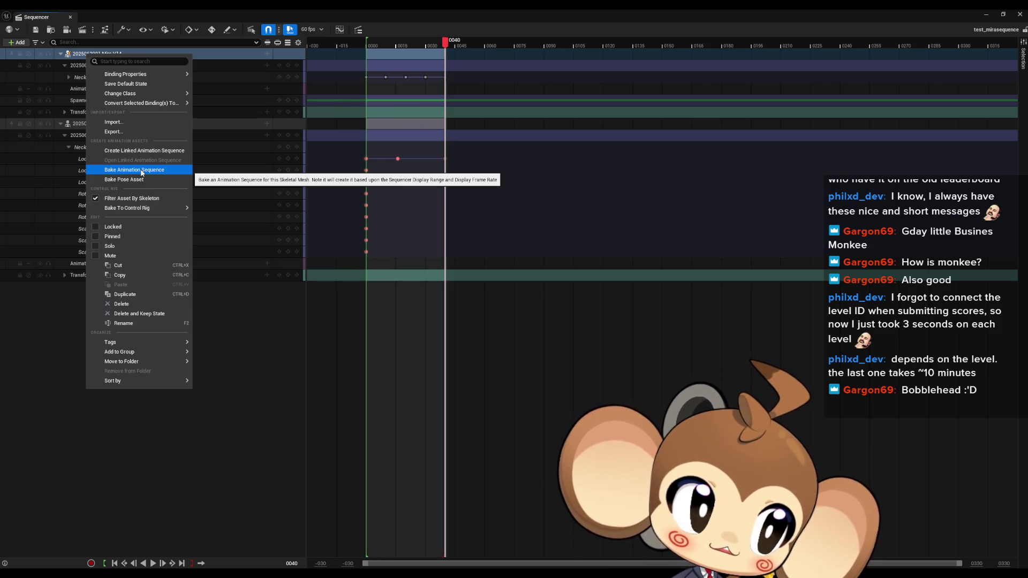
left_click(142, 170)
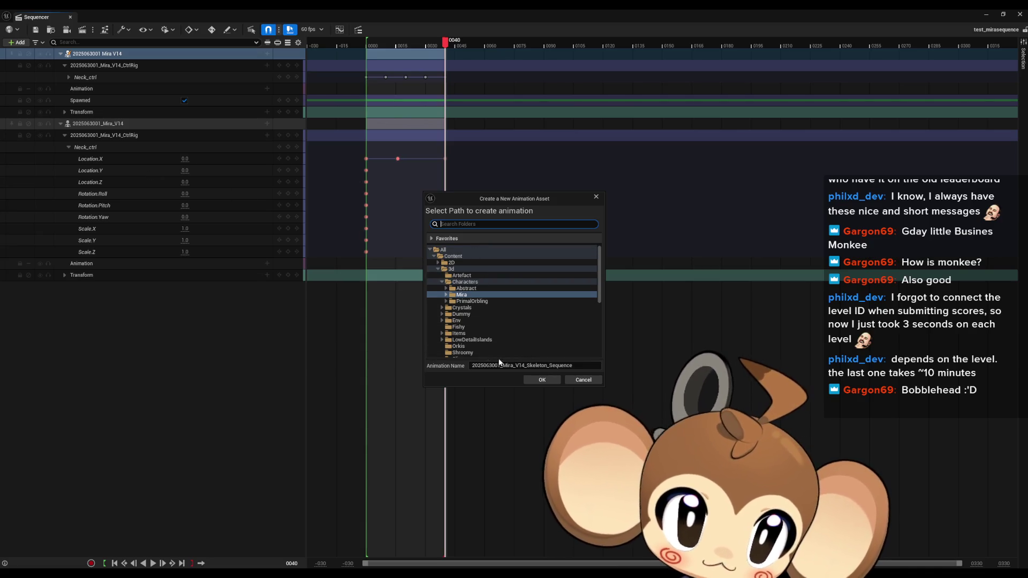
left_click(556, 379)
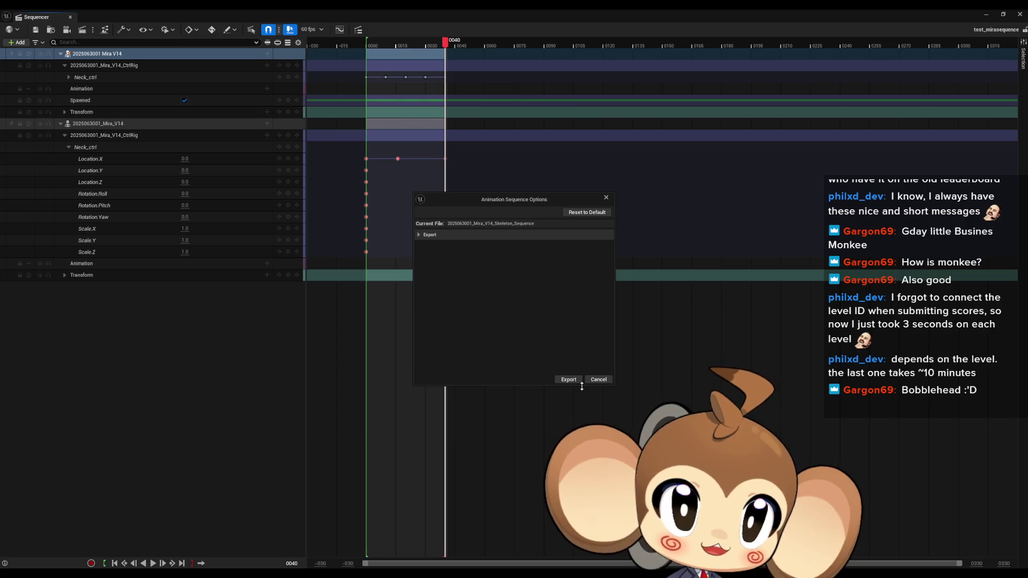
left_click(418, 235)
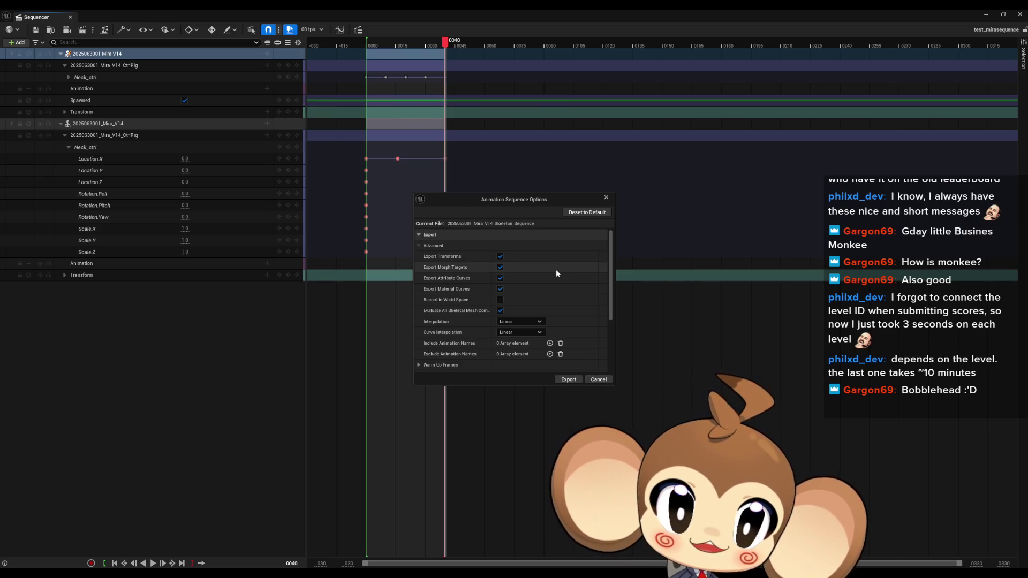
scroll(555, 276, "down", 5)
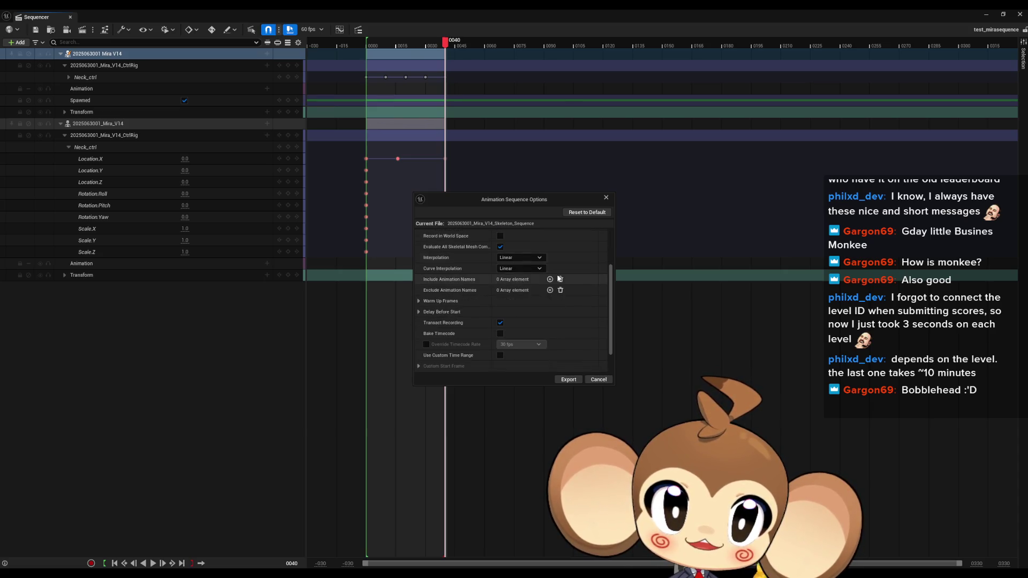
scroll(559, 278, "down", 3)
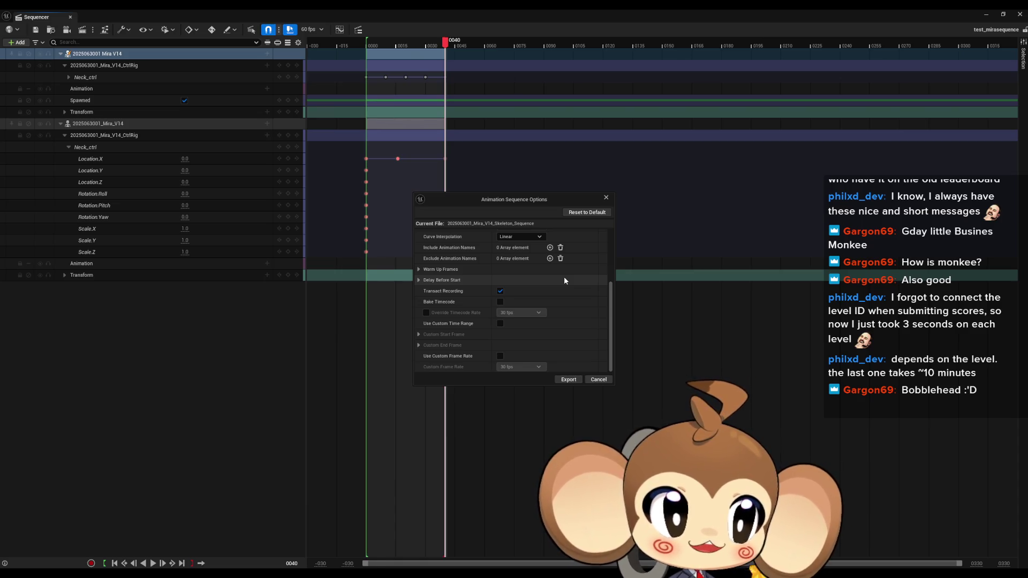
scroll(576, 284, "up", 3)
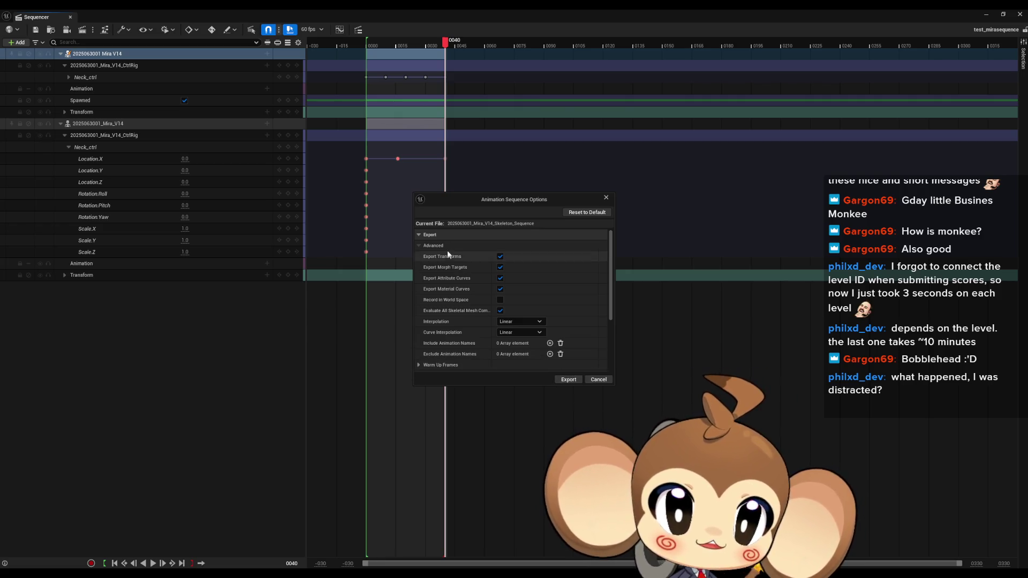
left_click(568, 380)
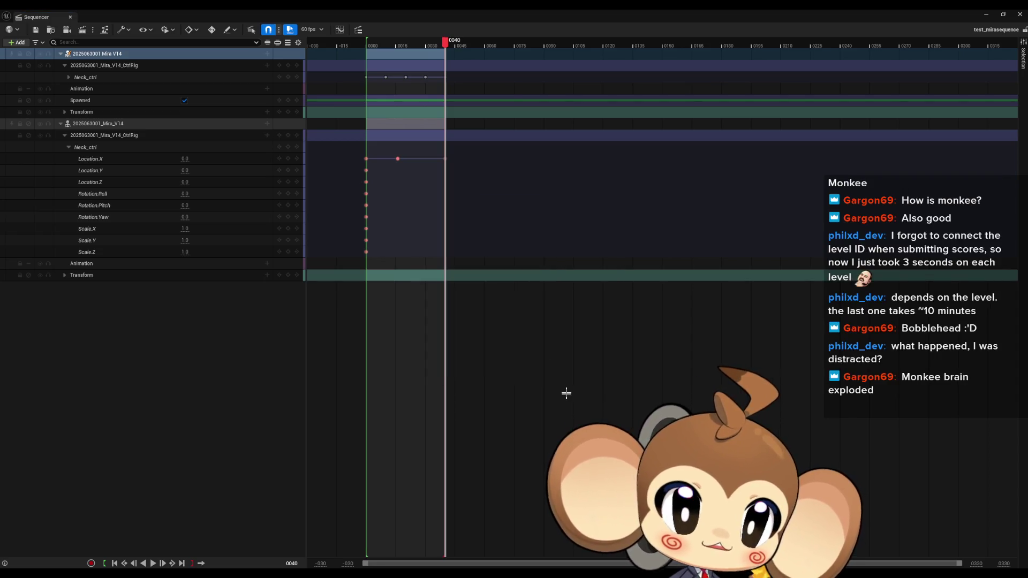
- In Mira_AnimBP's Class Defaults, change the Command String from idle to run
left_click(988, 15)
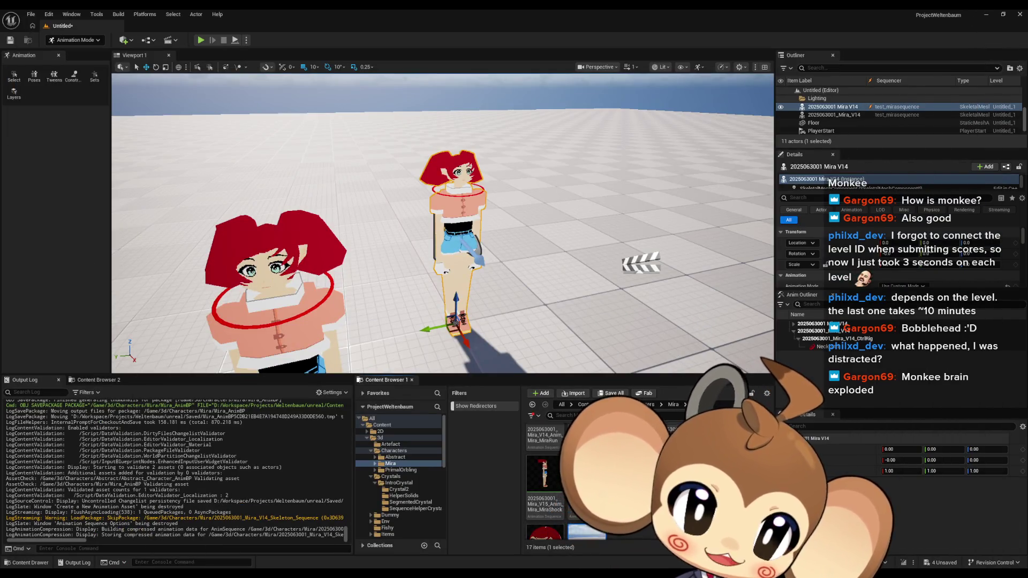
key("alt+Tab")
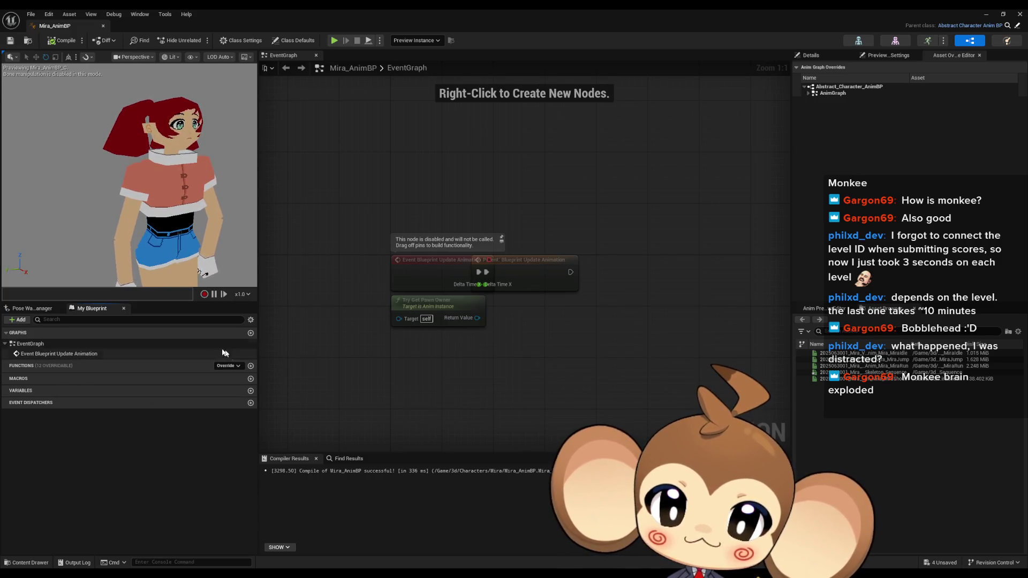
left_click(232, 42)
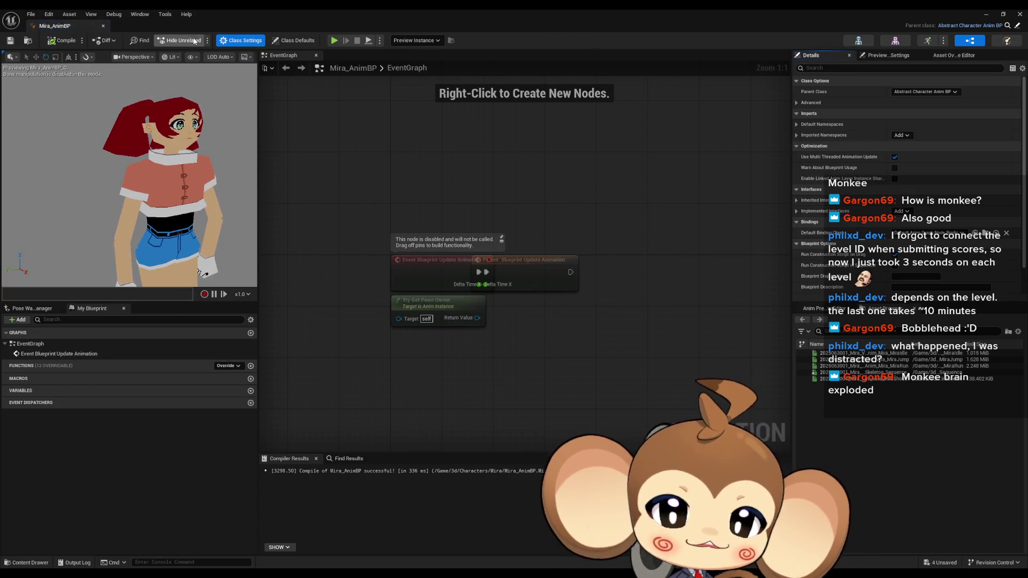
left_click(309, 42)
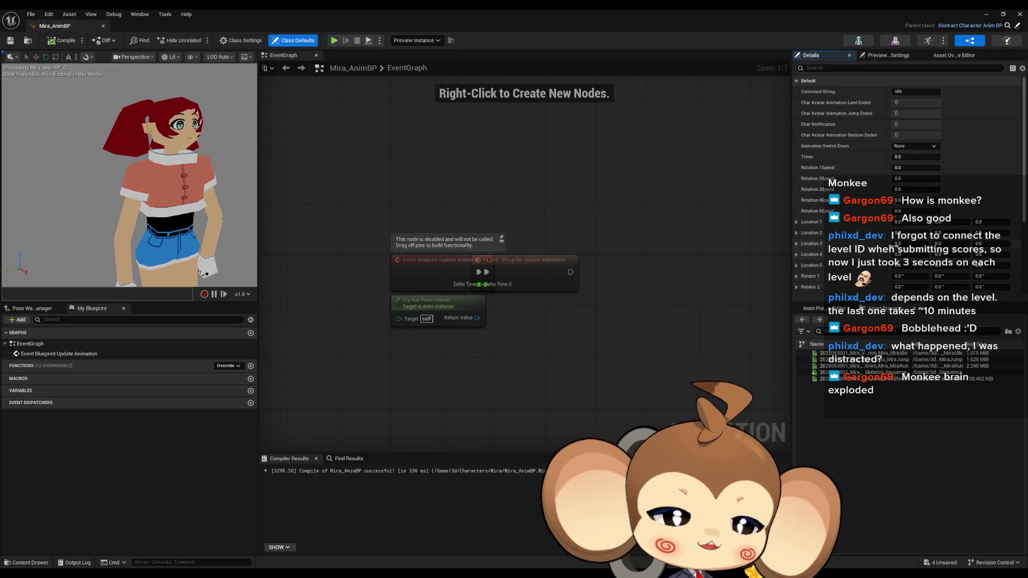
scroll(880, 254, "down", 5)
scroll(881, 253, "up", 5)
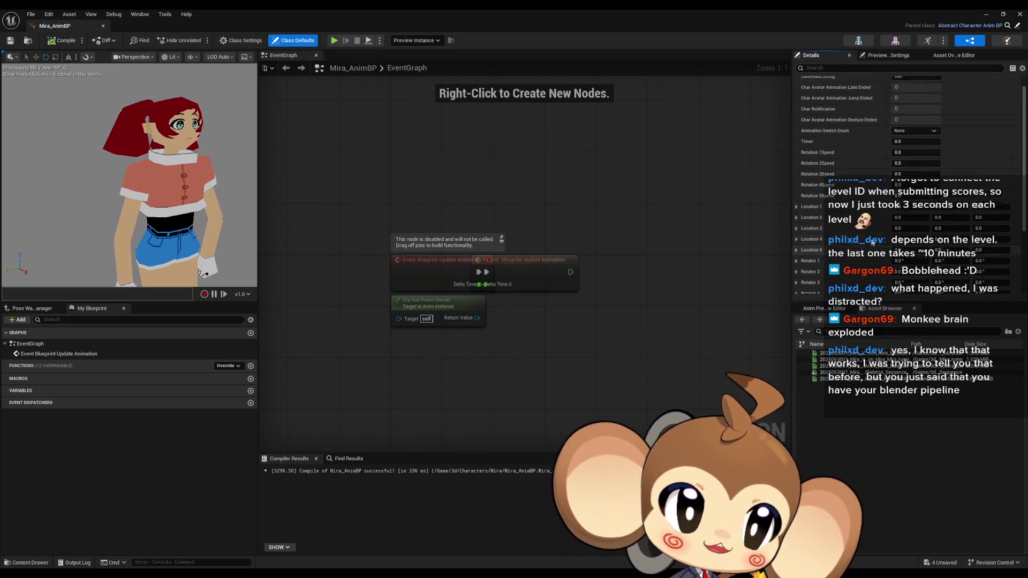
type("run")
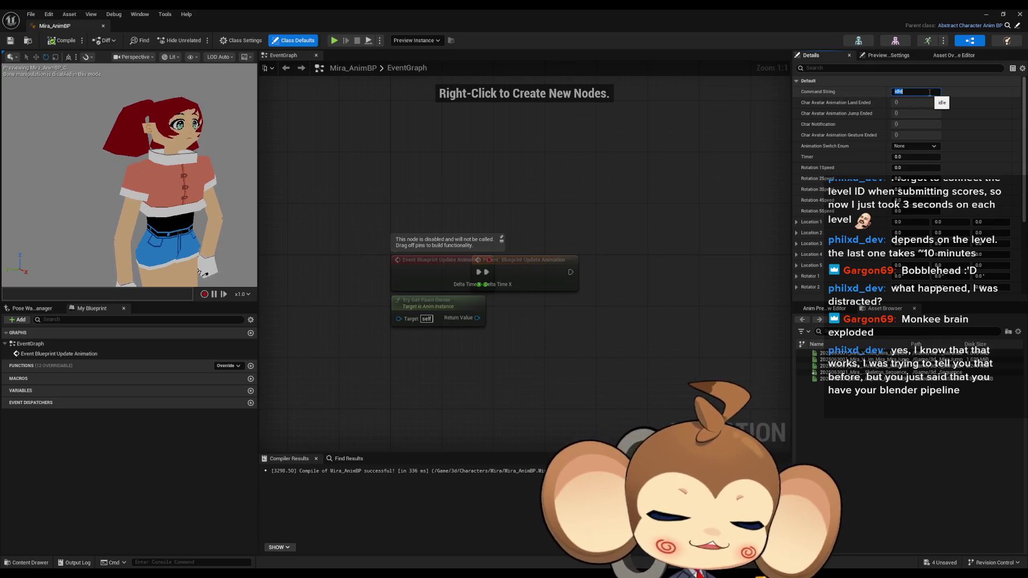
key("Return")
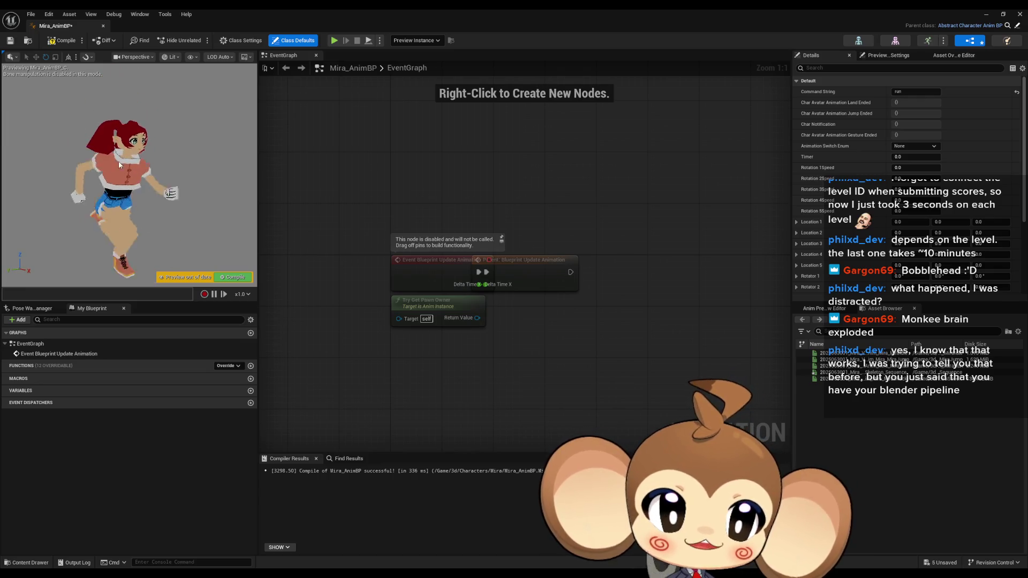
- Show the Asset Override Editor and expand the Anim states
left_click(953, 55)
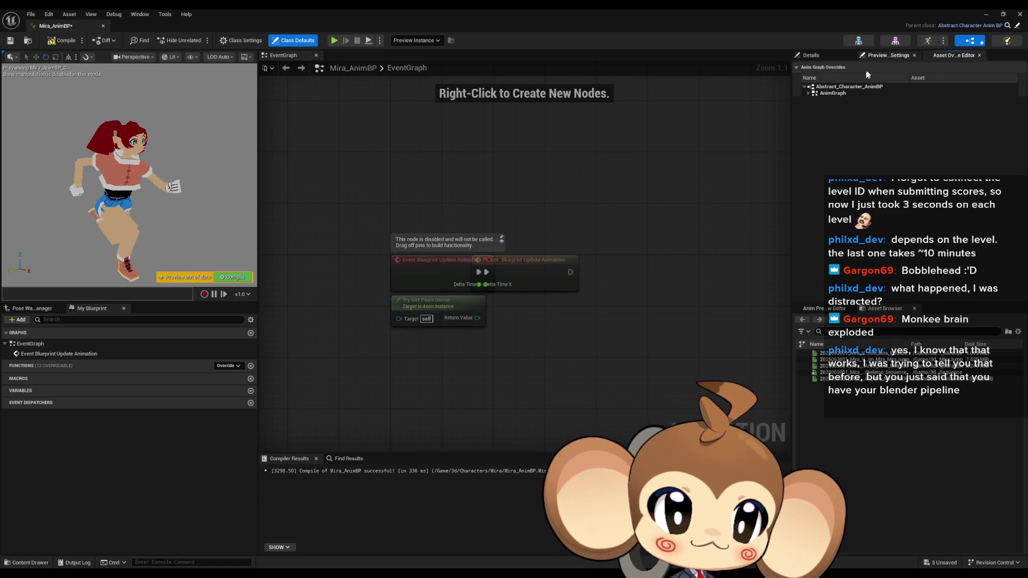
left_click(889, 55)
left_click(953, 56)
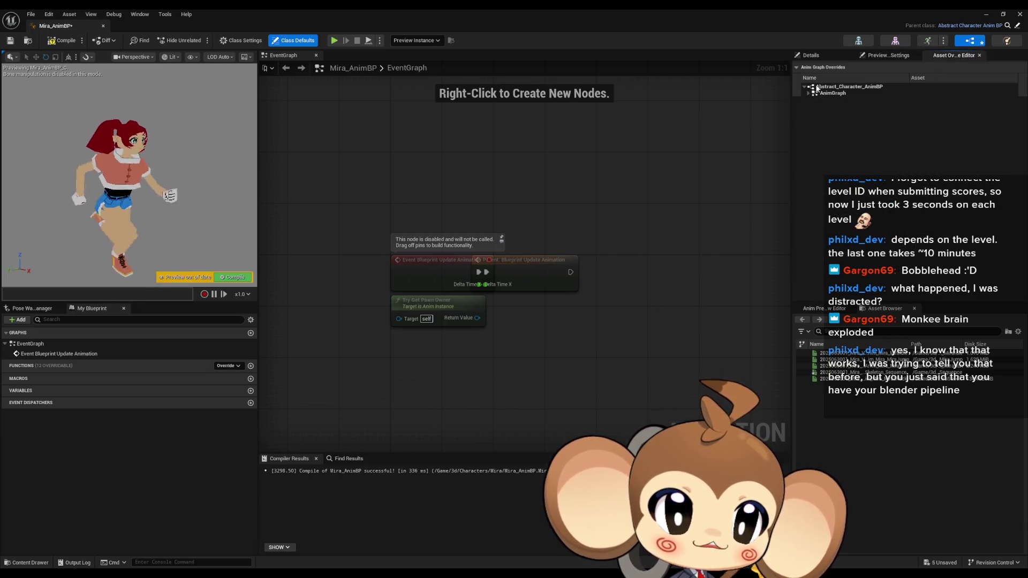
left_click(812, 99)
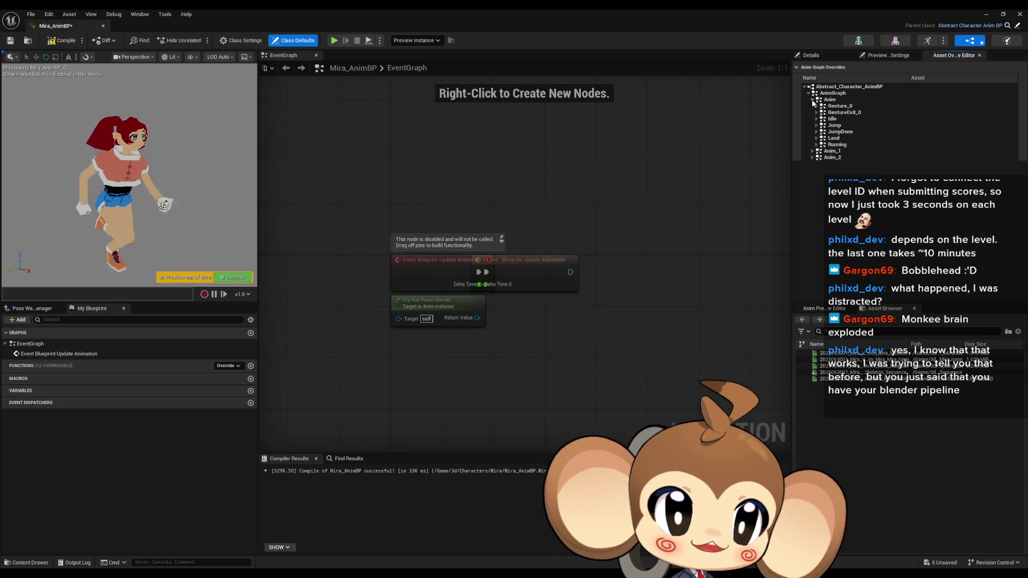
- Reveal the Running state's Sequence Player override, check its animation choices, and restore the window
left_click(812, 99)
left_click(812, 112)
left_click(813, 113)
left_click(812, 99)
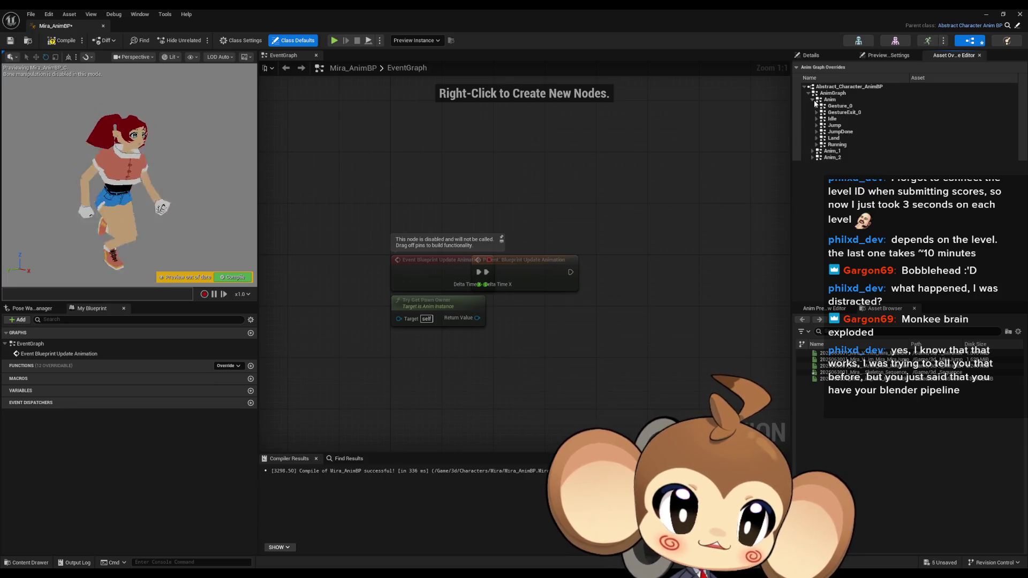
left_click(817, 107)
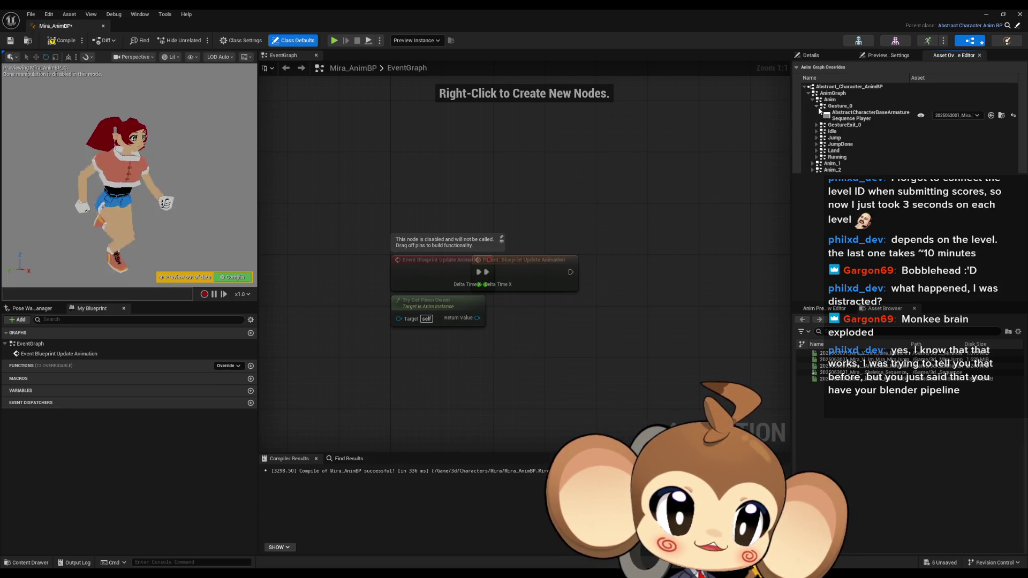
left_click(817, 107)
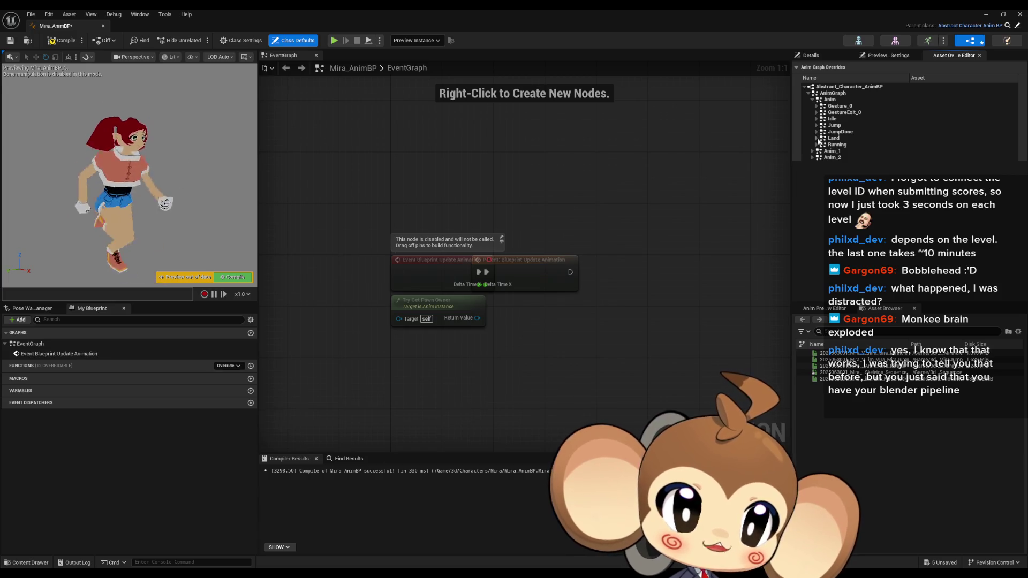
left_click(817, 145)
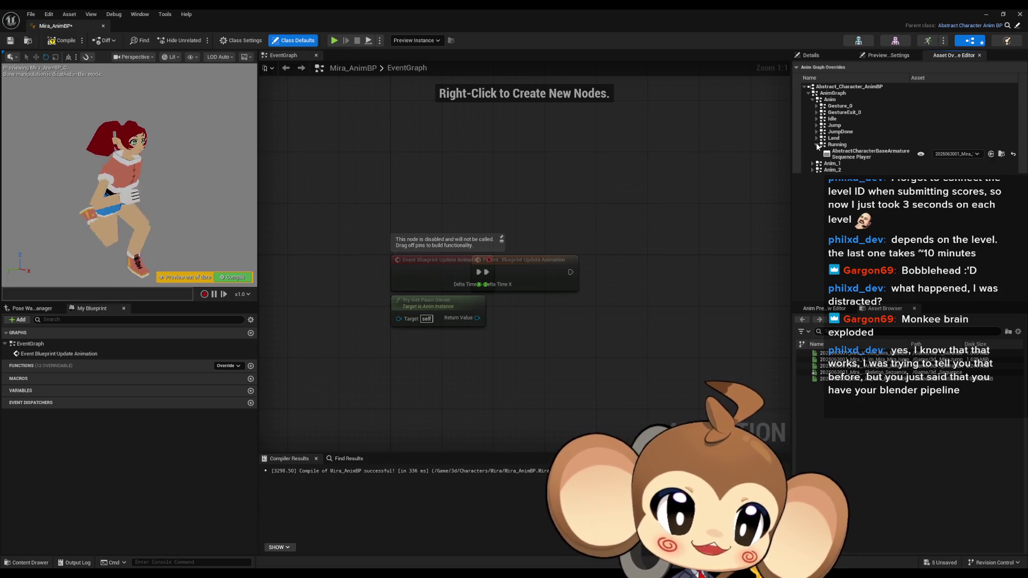
left_click(966, 155)
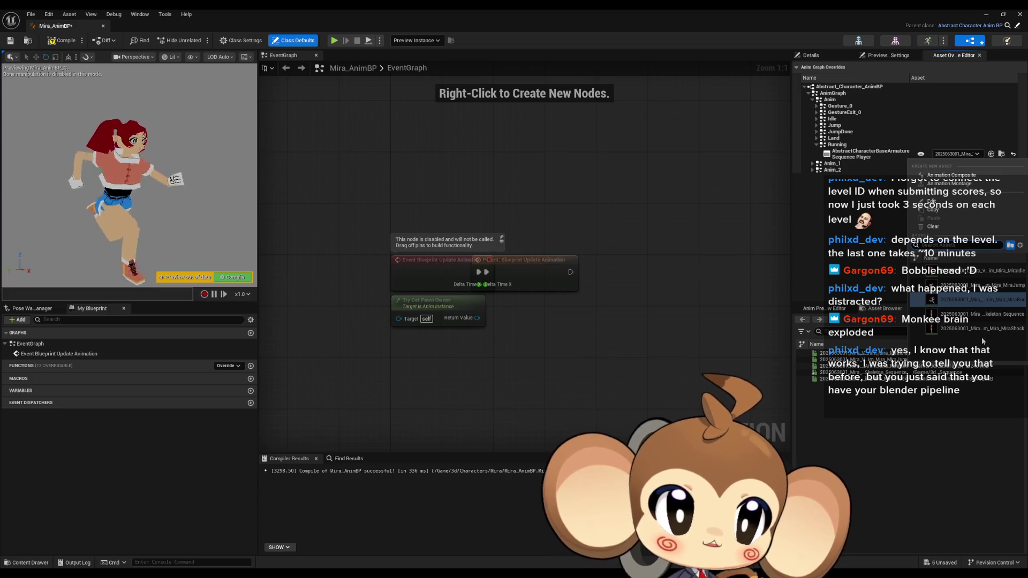
double_click(894, 14)
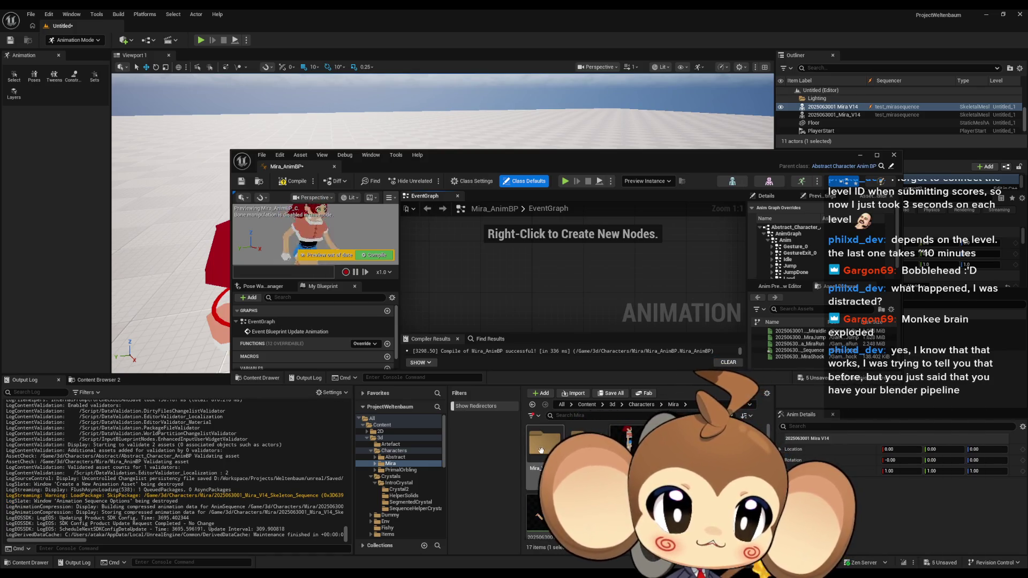
- Return the Content Browser to the Mira folder's 17 assets and open a Mira animation asset
key("Return")
key("Up")
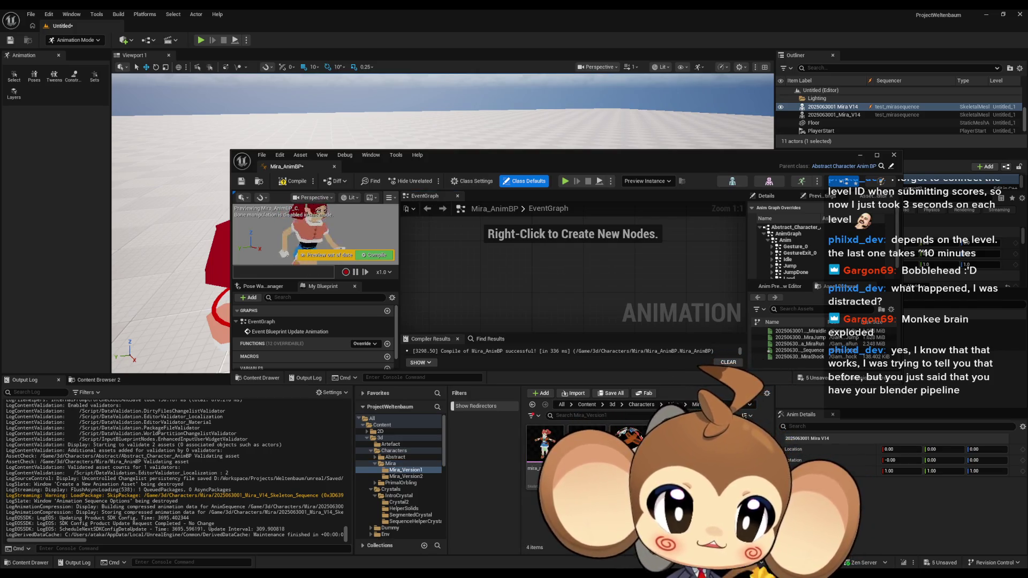
left_click(673, 406)
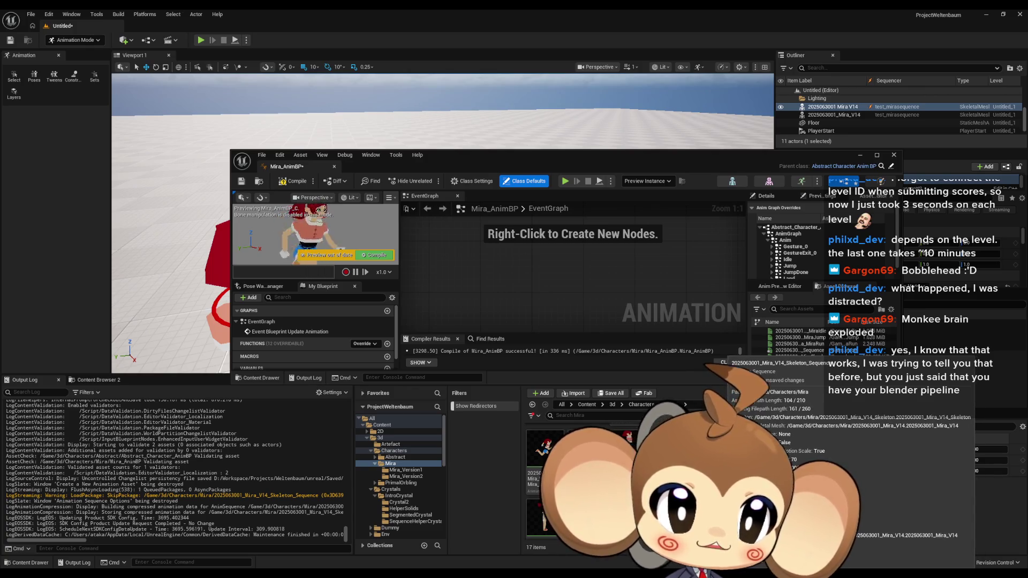
double_click(798, 351)
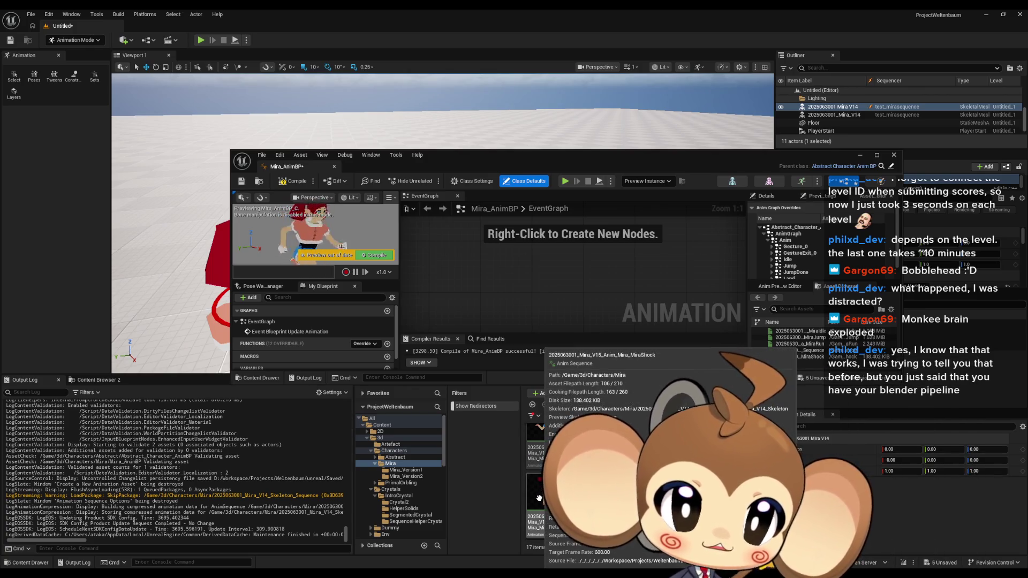
- Expand the Running state's override entry and maximize the Mira_AnimBP editor
scroll(803, 252, "down", 2)
double_click(823, 259)
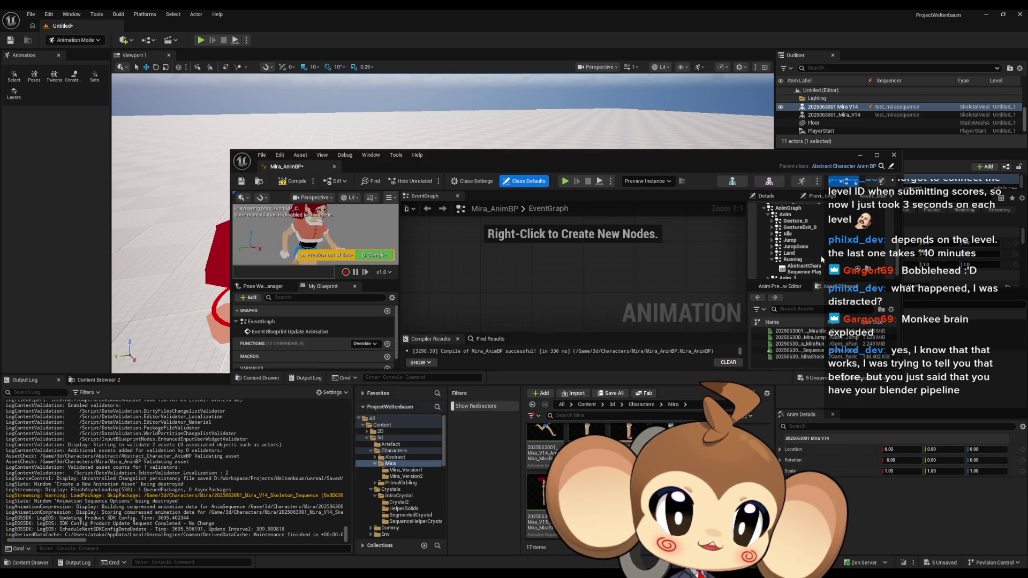
double_click(805, 153)
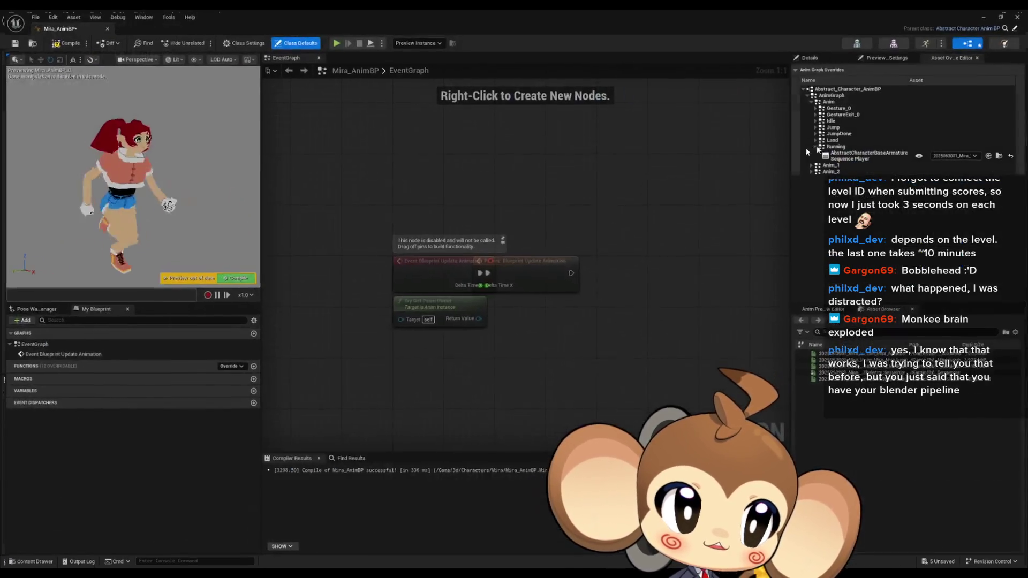
- Check the Running override's asset choices, then compile Mira_AnimBP to refresh the preview
left_click(960, 155)
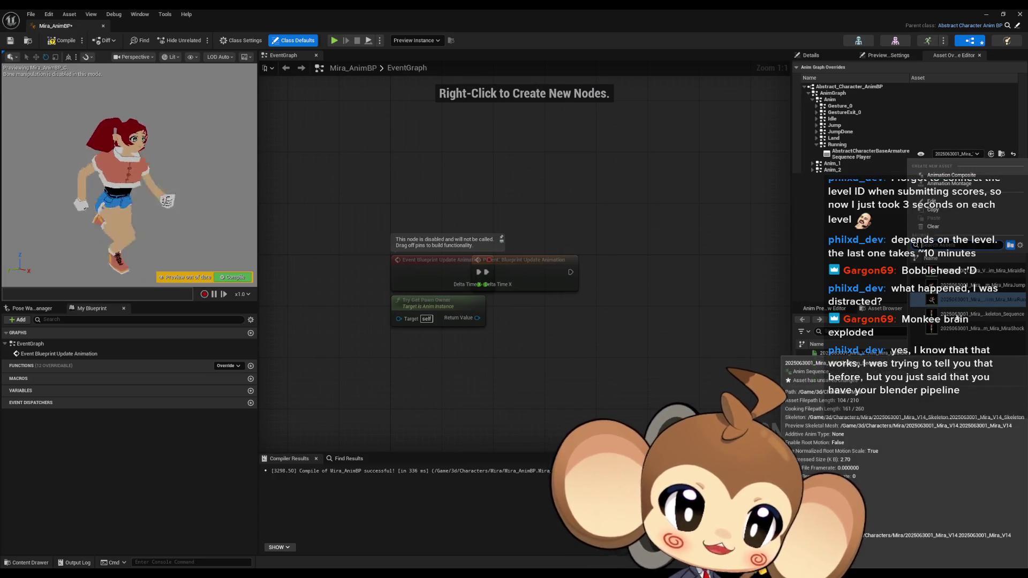
key("Escape")
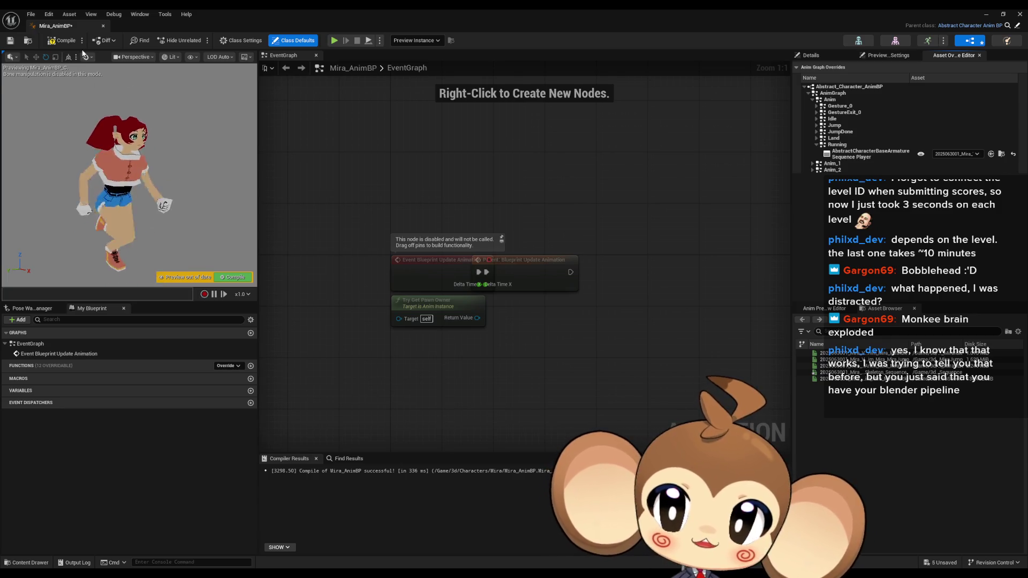
left_click(63, 41)
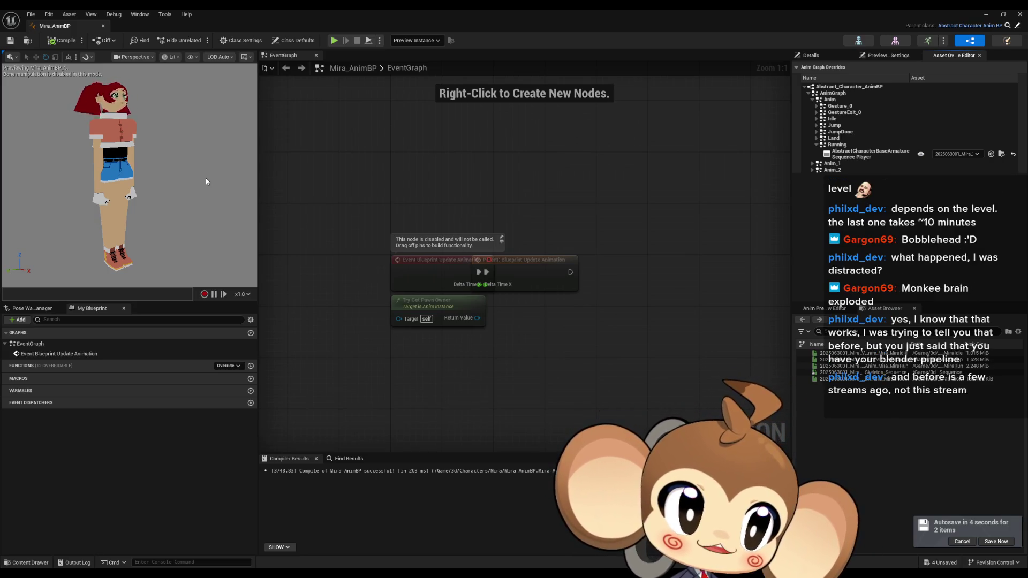
- Inspect the parent blueprint's Anim_1 state machine (Idle, Running, Jump, Land, Gesture_0), then return to Mira_AnimBP
mouse_move(206, 178)
left_mouse_down()
mouse_move(205, 160)
mouse_move(159, 146)
left_mouse_up()
scroll(159, 146, "up", 5)
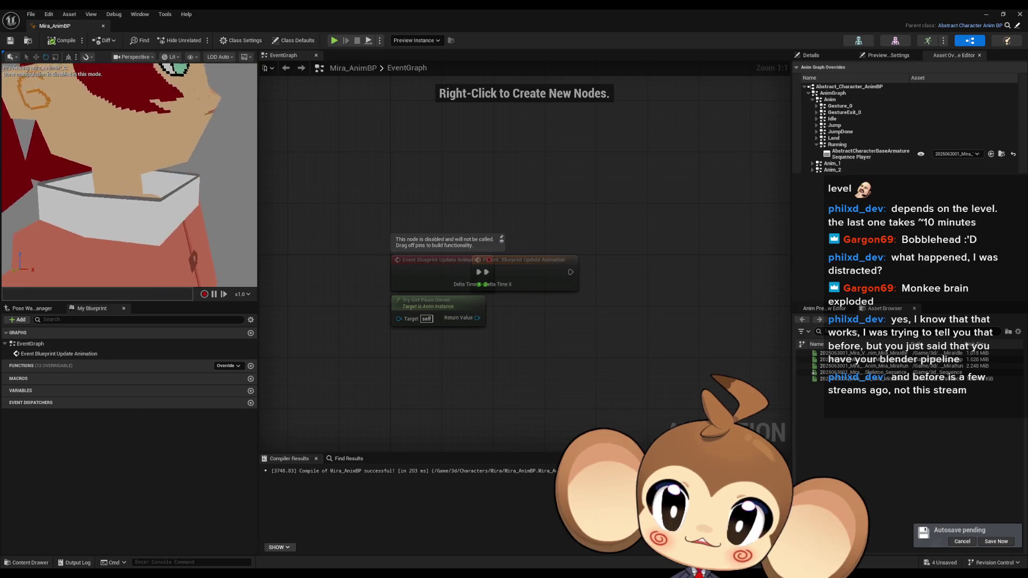
scroll(159, 145, "down", 5)
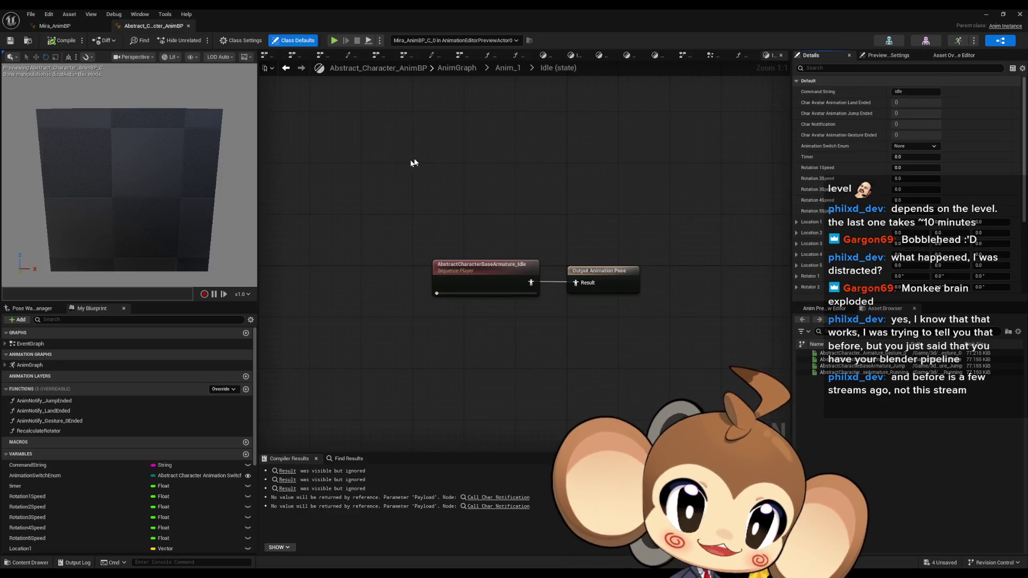
scroll(417, 160, "down", 1)
scroll(304, 281, "up", 1)
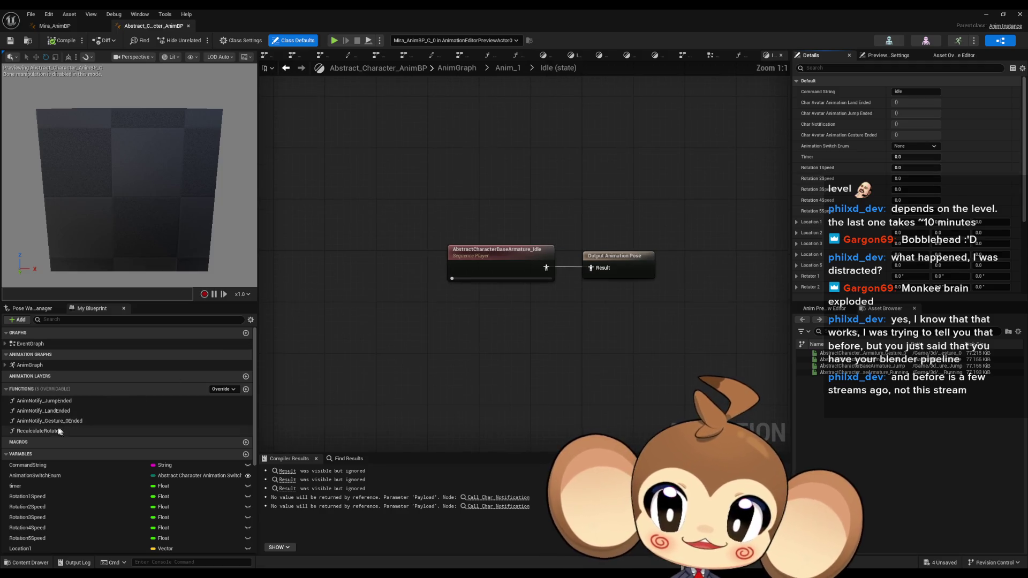
double_click(32, 369)
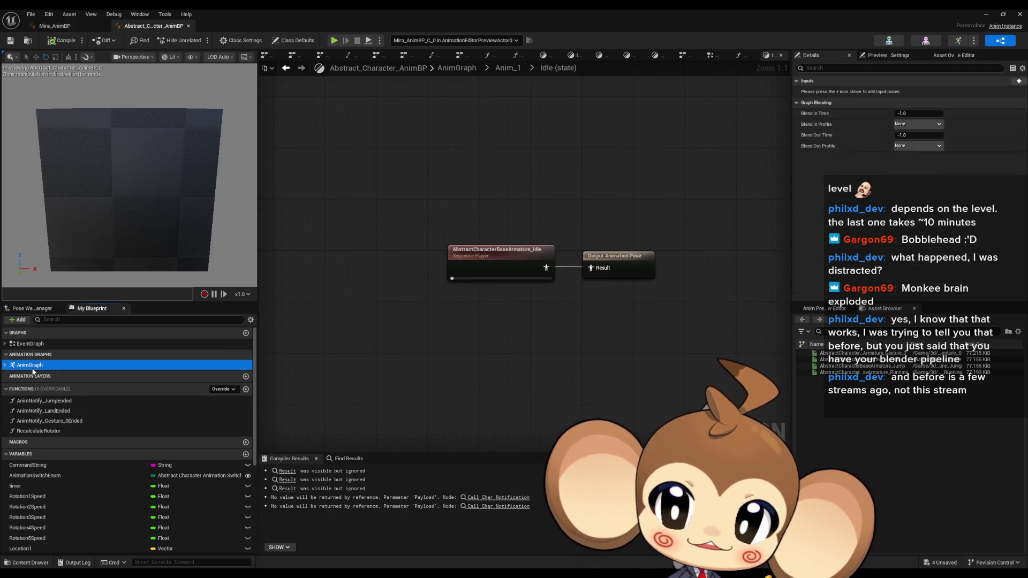
double_click(603, 135)
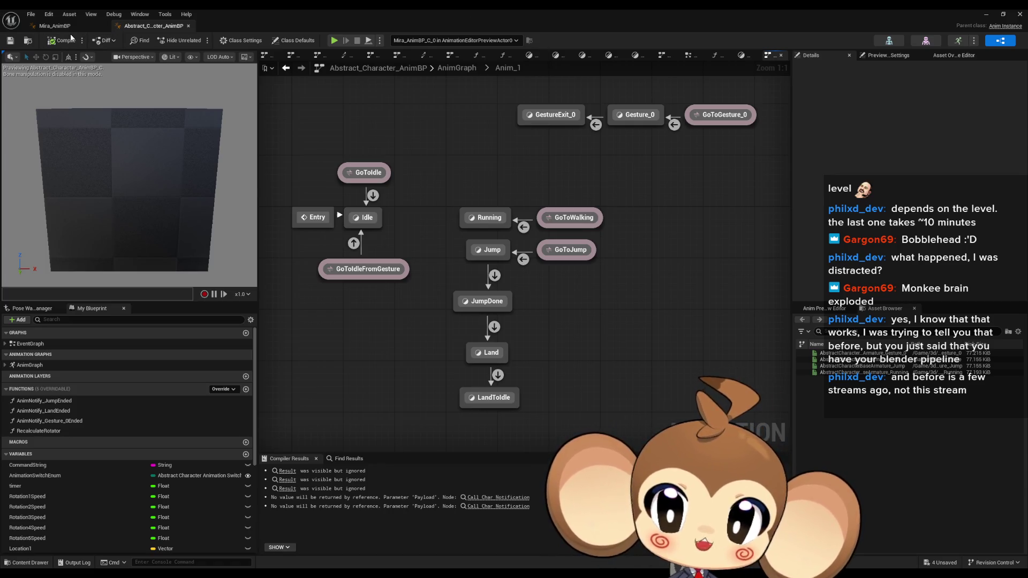
left_click(57, 26)
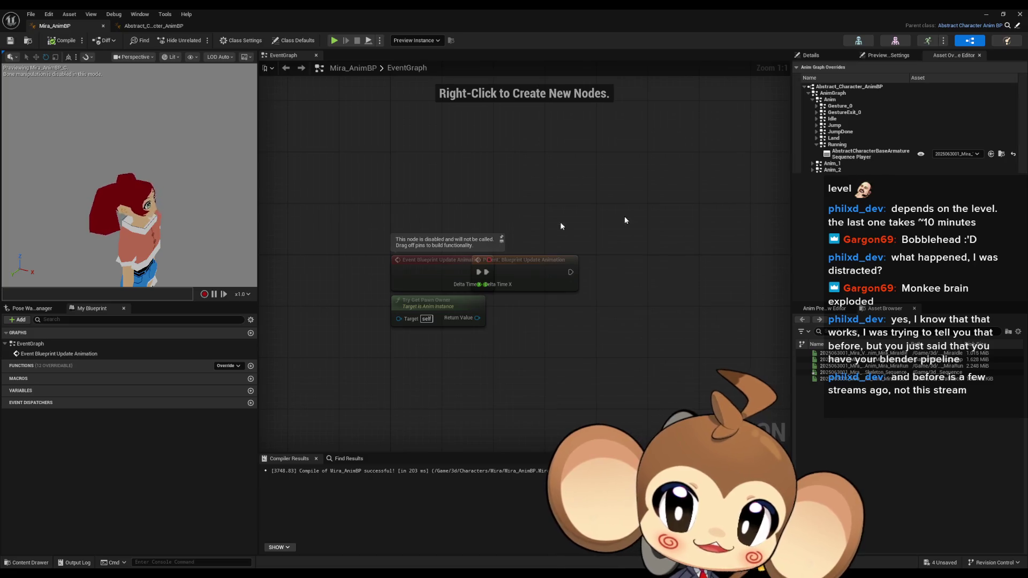
- Override the Running state with the baked Mira_V14_Skeleton_Sequence run animation and recompile the blueprint
mouse_move(203, 230)
left_mouse_down()
mouse_move(182, 231)
mouse_move(206, 233)
left_mouse_up()
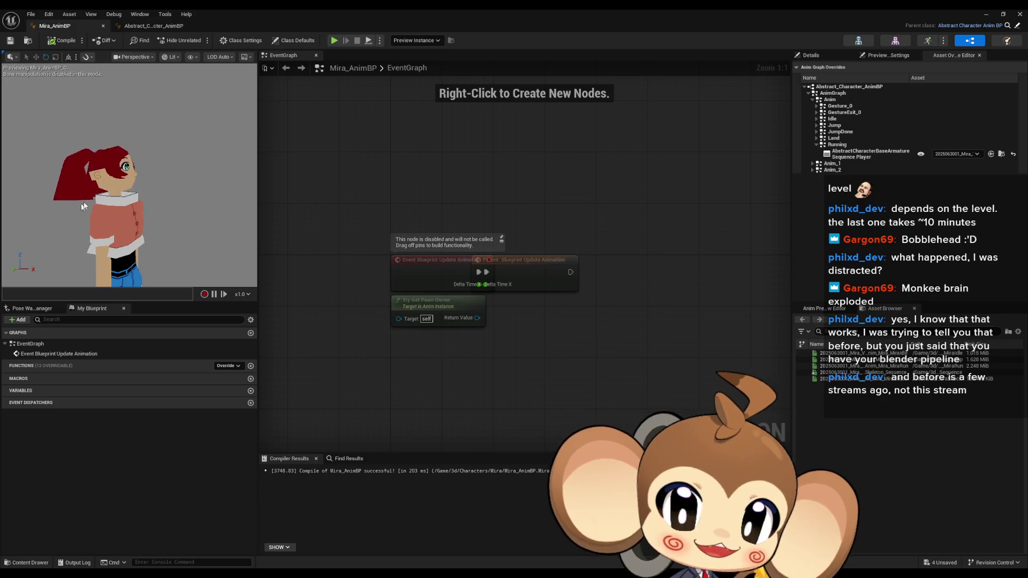
scroll(160, 199, "down", 5)
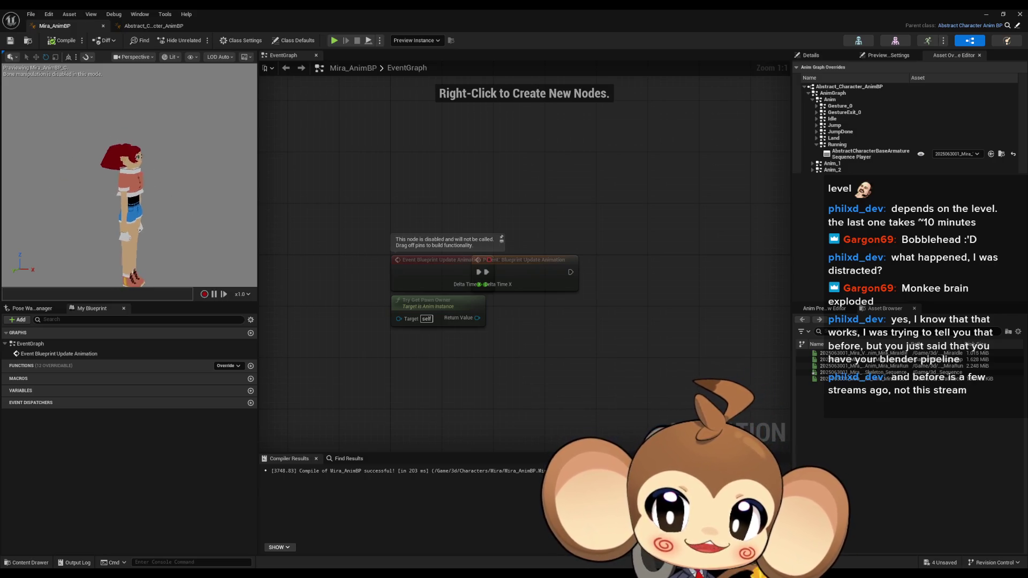
scroll(192, 217, "down", 2)
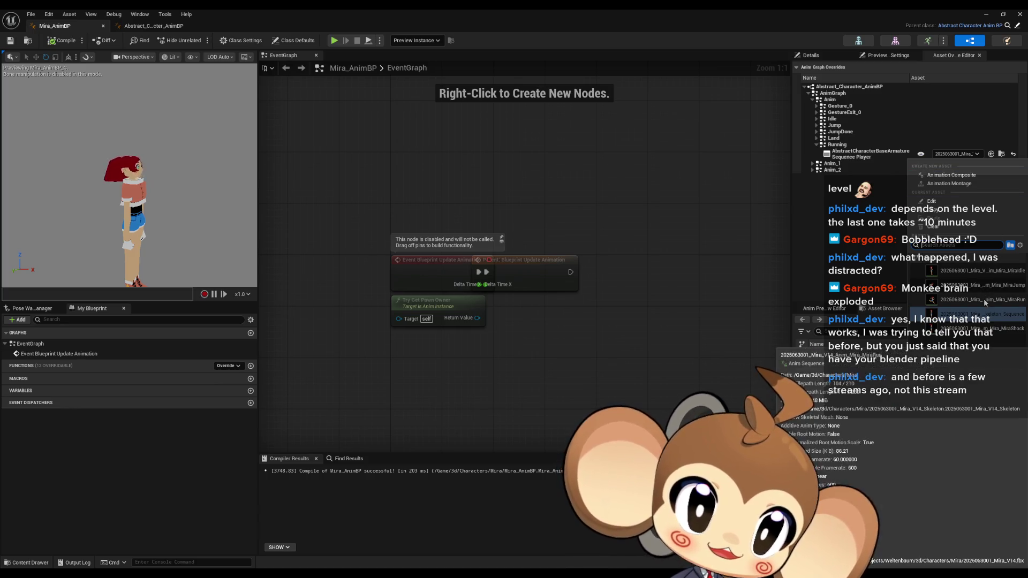
left_click(984, 298)
left_click(62, 40)
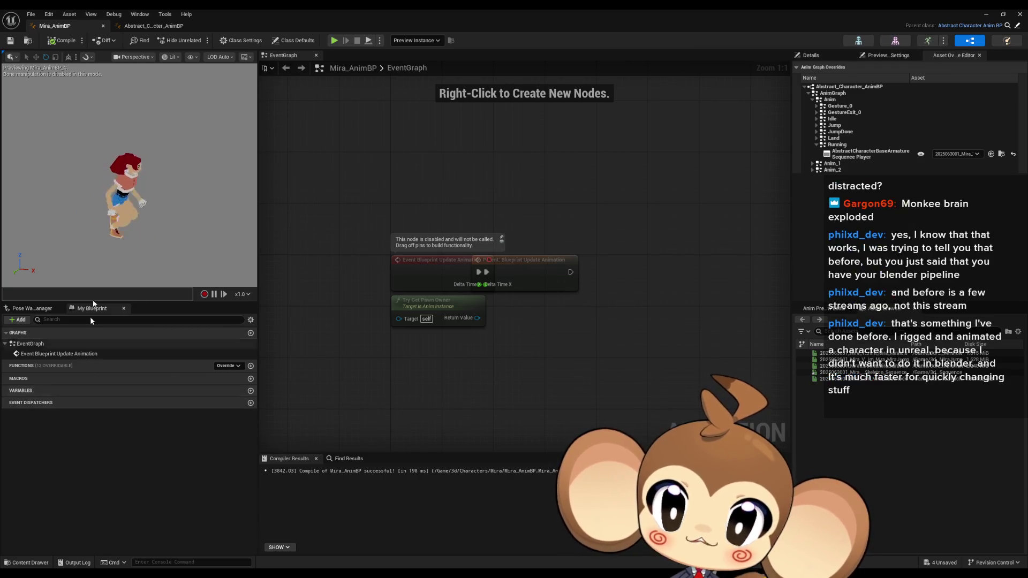
left_click(241, 40)
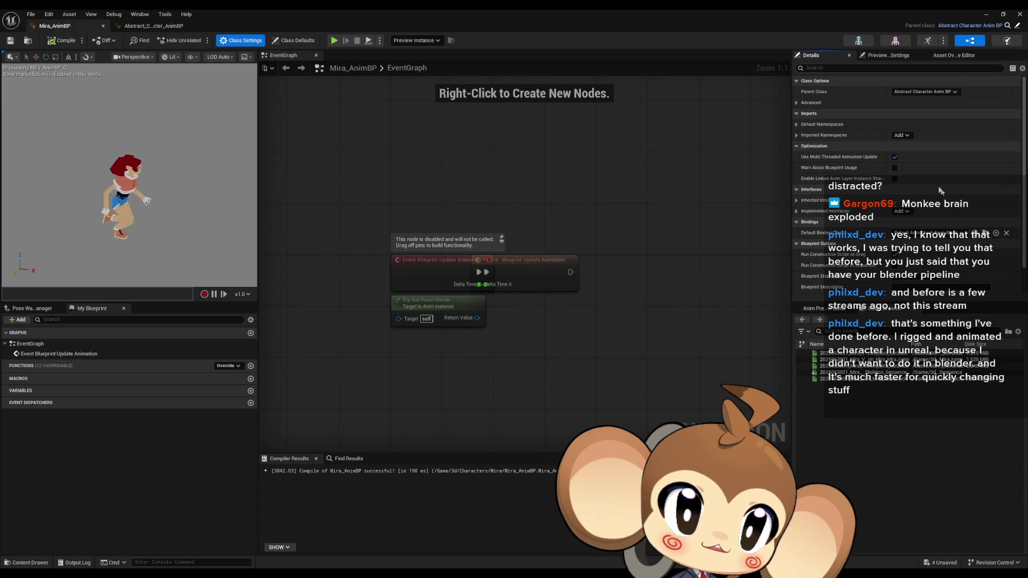
- Set the Class Defaults Command String to 'idle' and recompile so the preview stands still
left_click(293, 40)
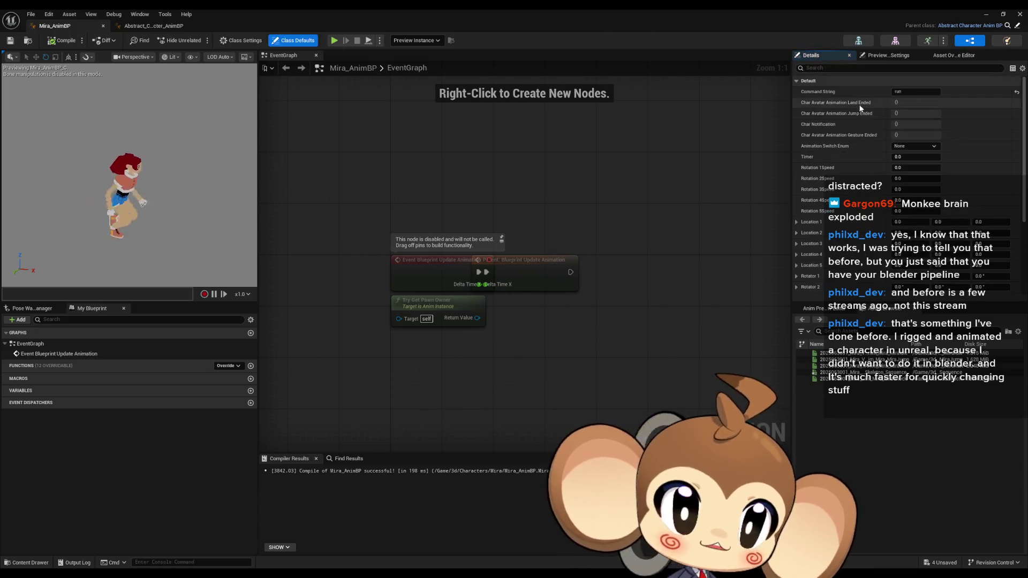
double_click(916, 91)
type("idle")
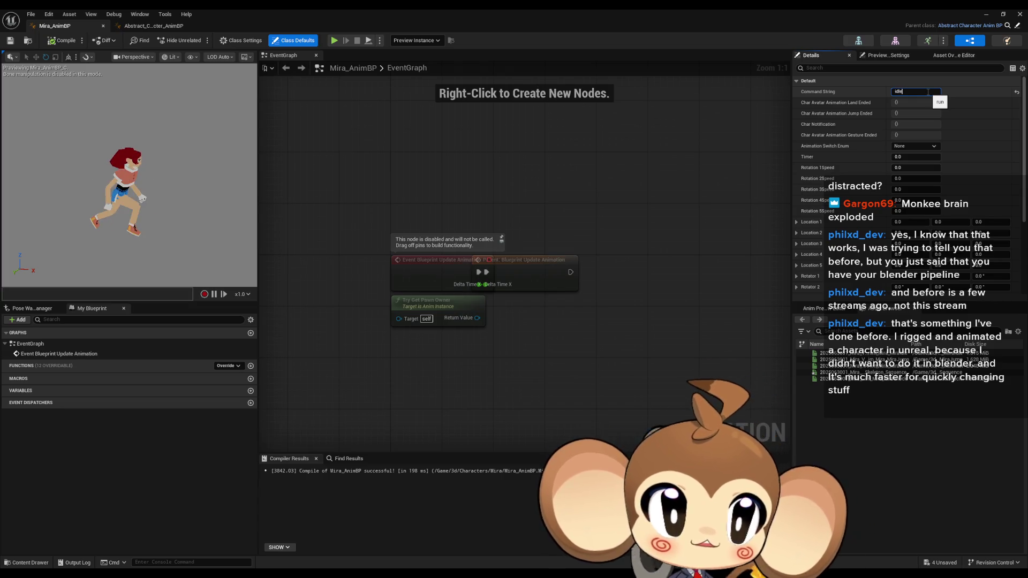
key("Return")
left_click(57, 43)
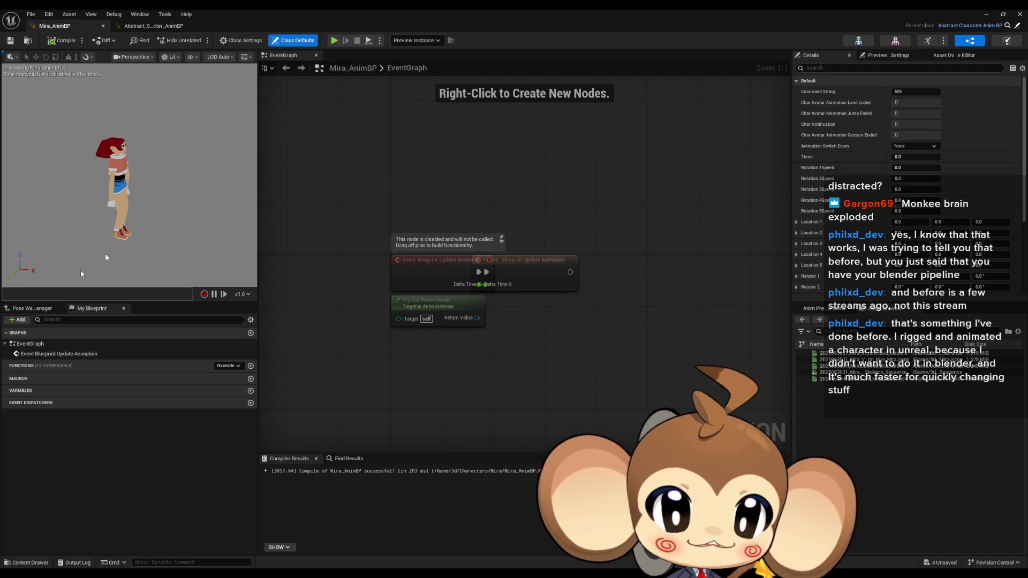
- In Blender, turn the shader node area into the Nonlinear Animation editor and orbit around the crystal
key("alt+Tab")
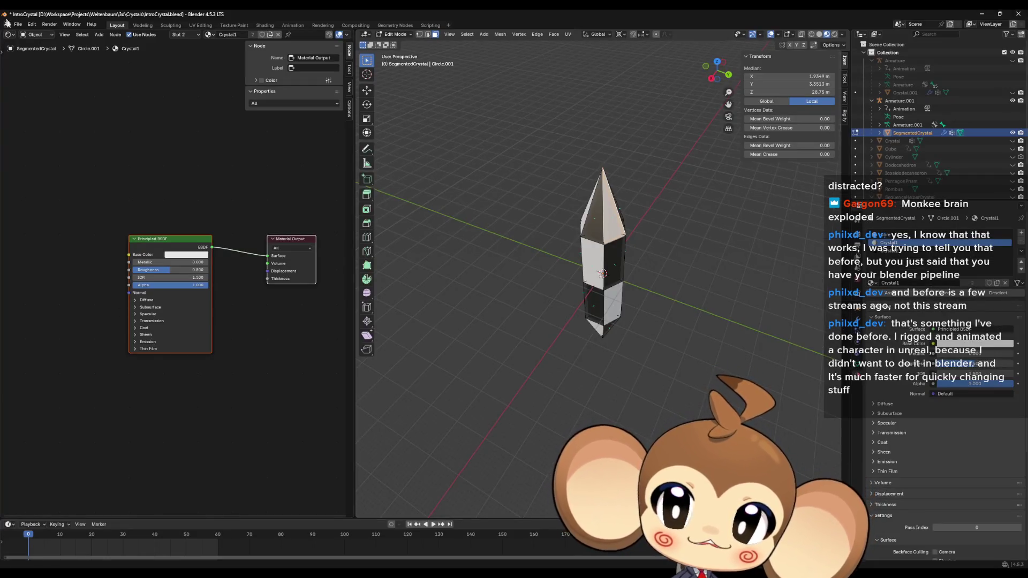
left_click(19, 24)
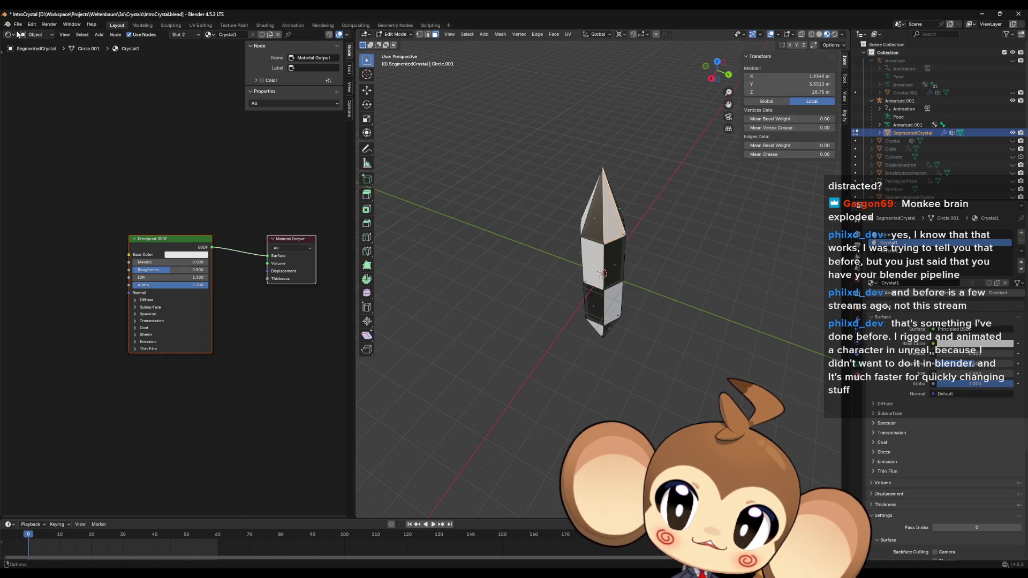
left_click(10, 34)
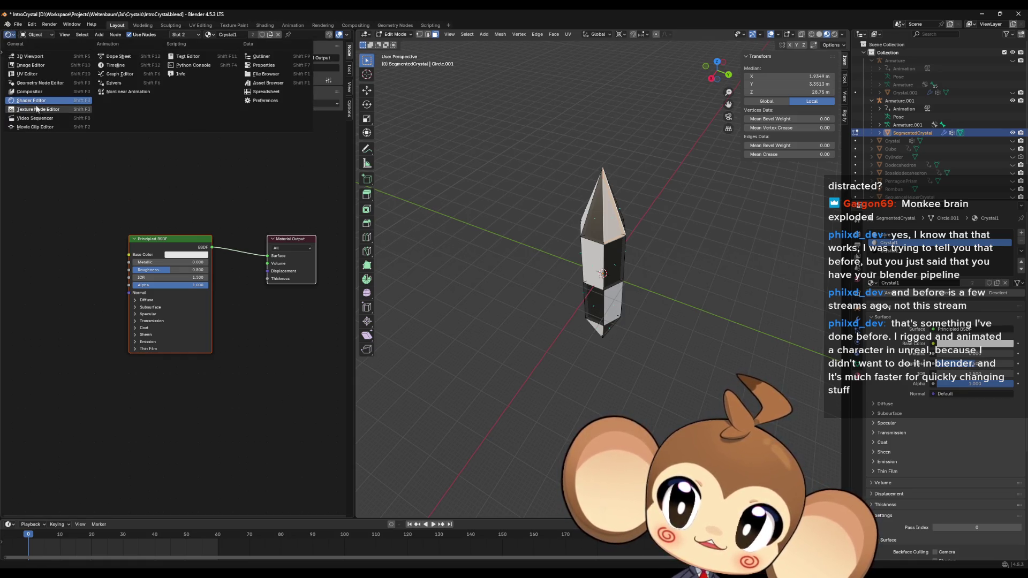
left_click(134, 91)
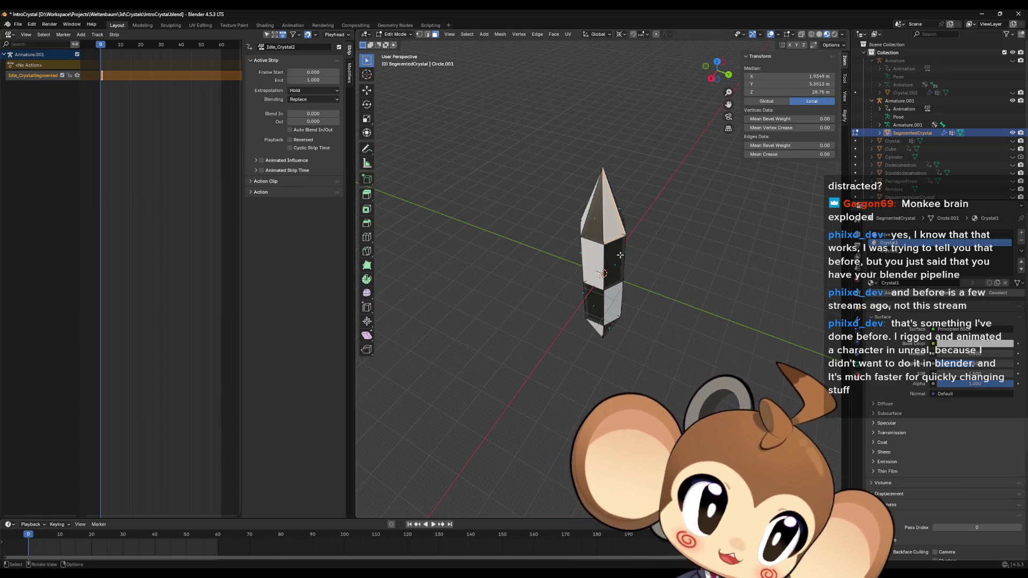
scroll(621, 254, "up", 3)
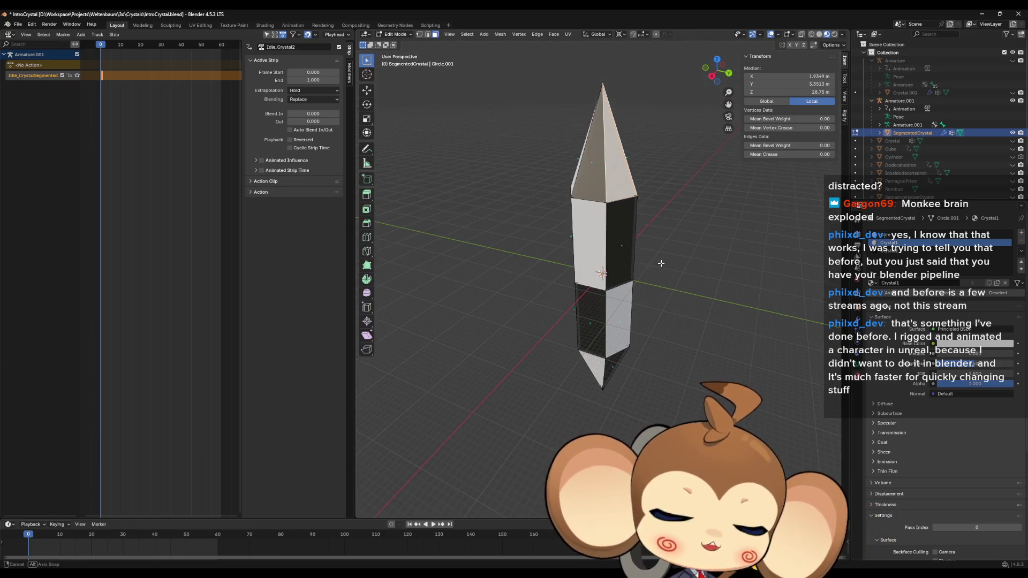
scroll(664, 259, "up", 4)
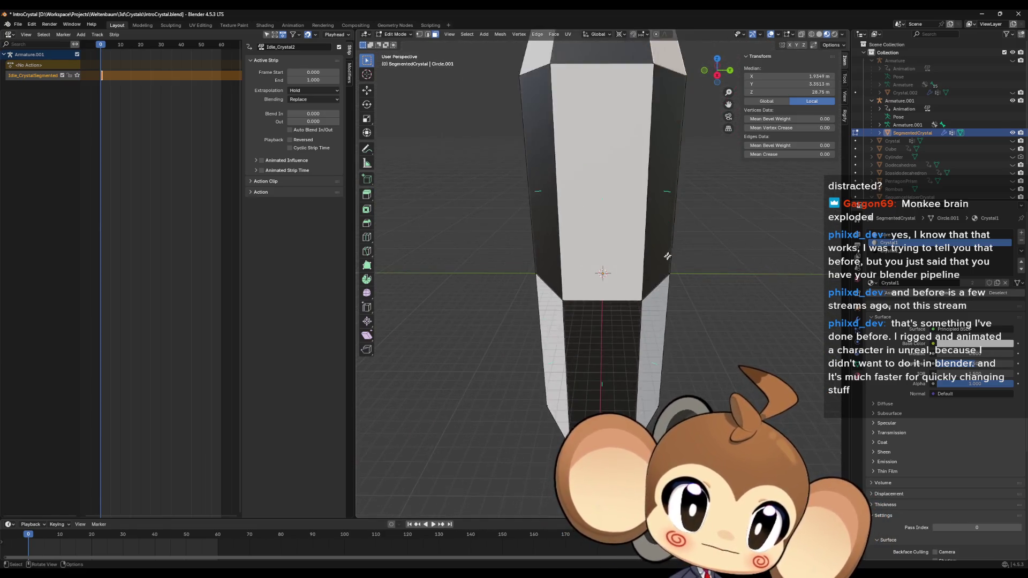
scroll(666, 262, "down", 6)
mouse_move(664, 274)
left_mouse_down()
mouse_move(663, 309)
mouse_move(678, 304)
left_mouse_up()
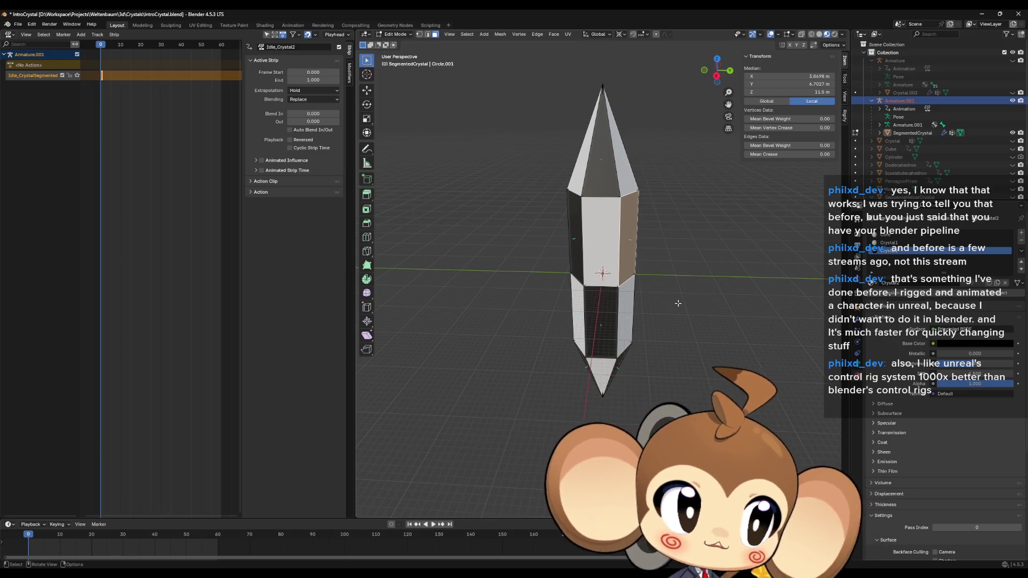